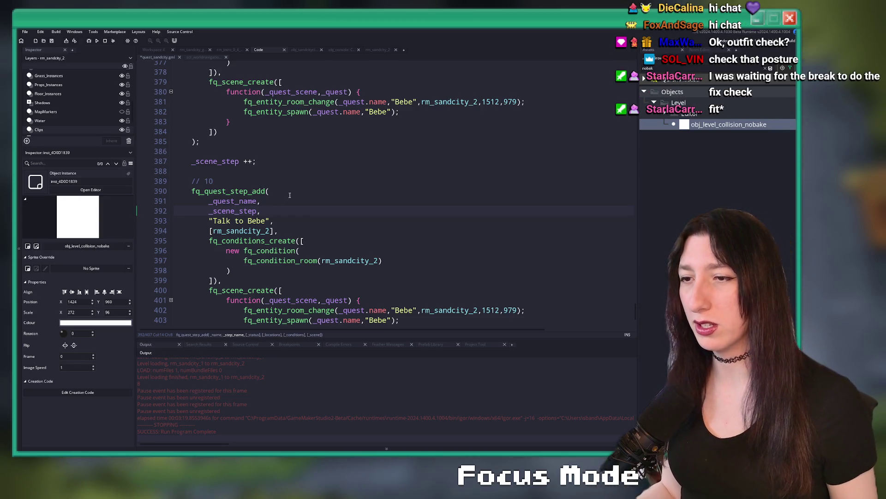
Add the comment '// CHECK THE AREA TO TRIGGER' on a new line above the // 10 block.
scroll(292, 190, down, 2)
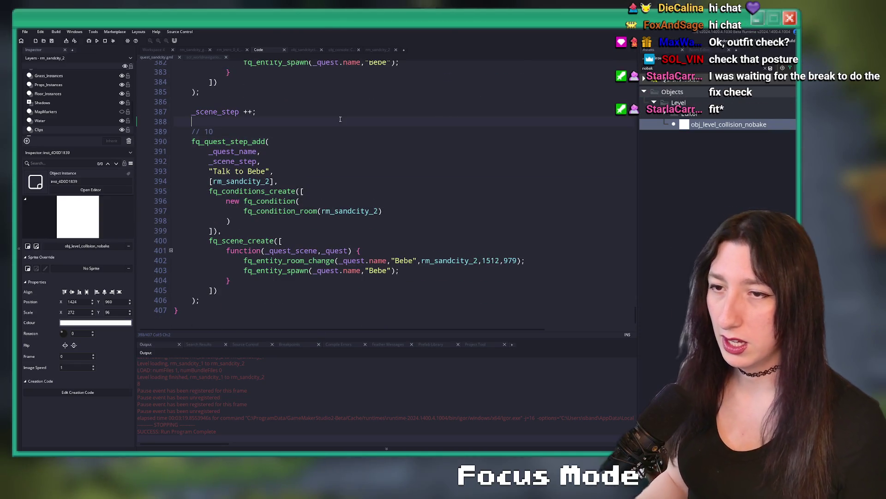
key(Return)
key(Return)
key(Up)
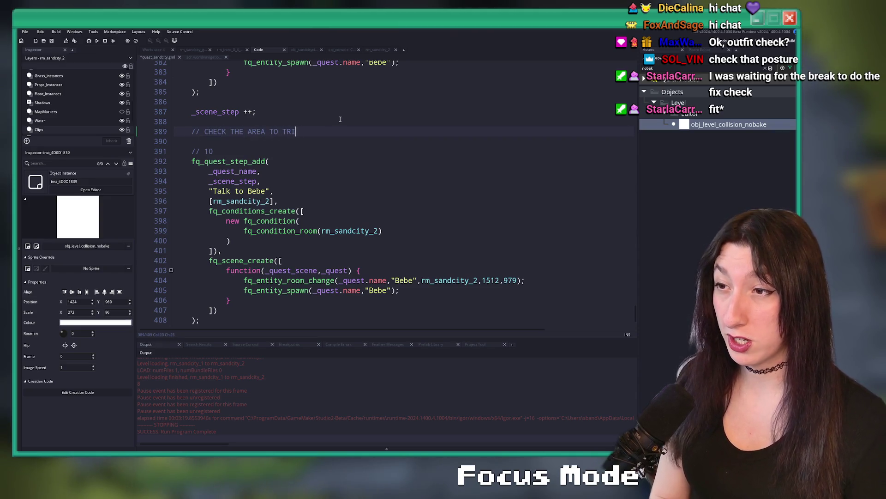
text(CONVERSATION)
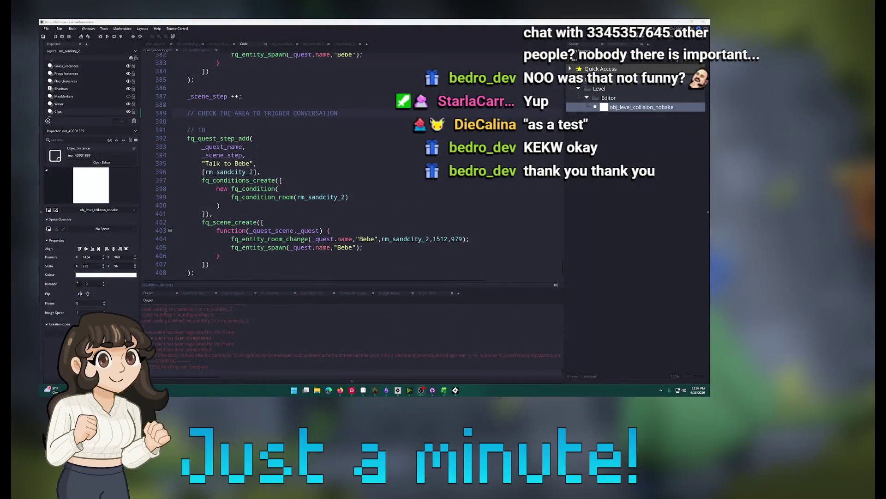
Switch from the quest code to the Firefox window playing the YouTube music video.
key(alt+Tab)
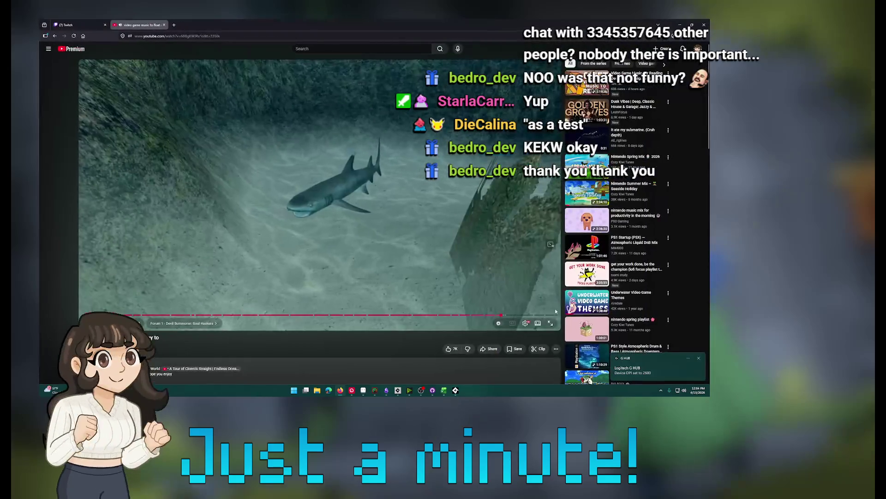
Play 'video game music to float away to' in full screen.
click(554, 328)
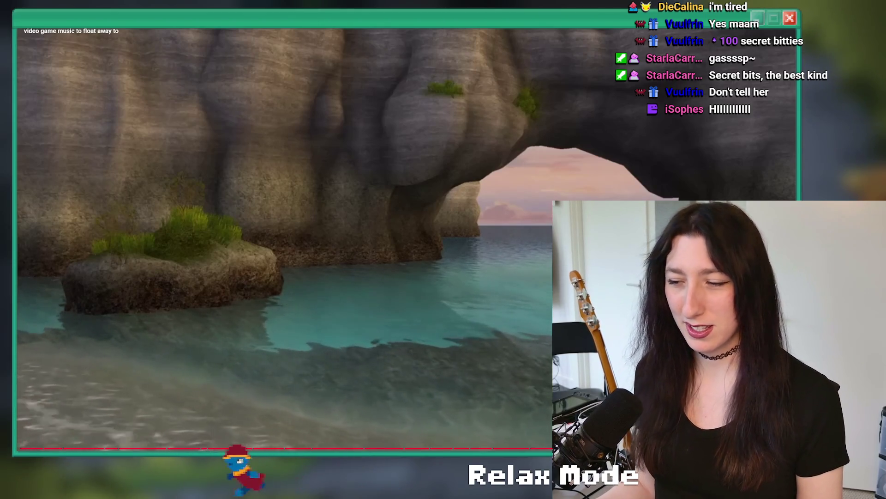
Exit full-screen playback and return to the GameMaker quest script.
key(Escape)
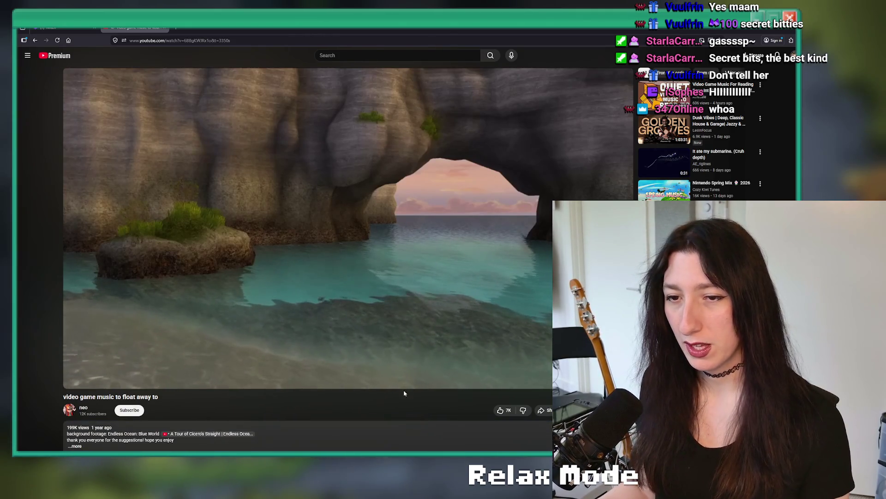
key(alt+Tab)
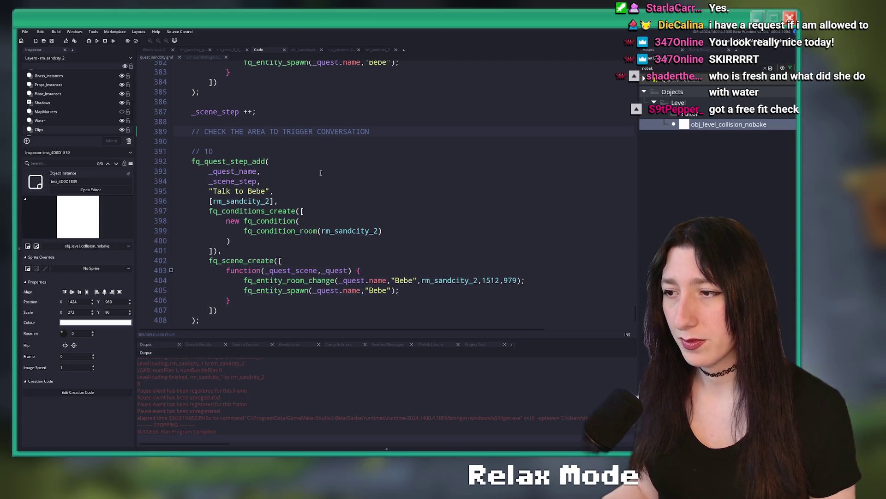
Write step 10 'Talk to Bebe' with an fq_condition_room(rm_sandcity_2) condition, fixing the stray comma.
click(336, 171)
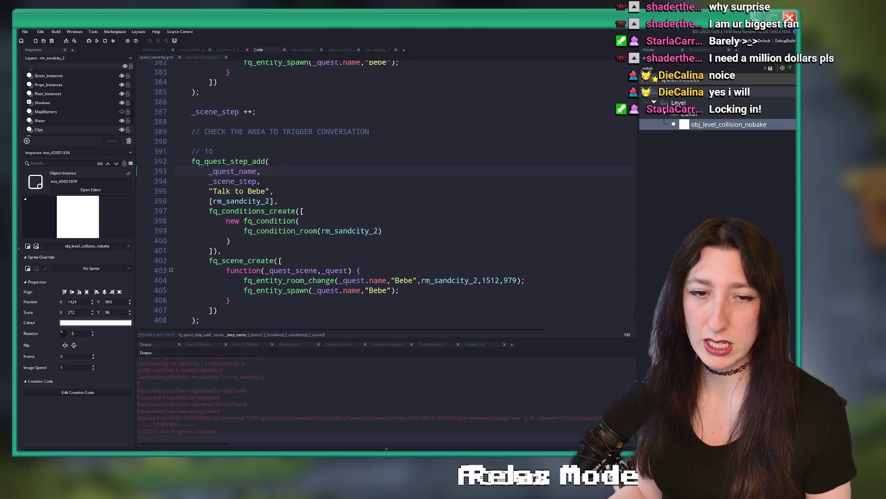
click(342, 165)
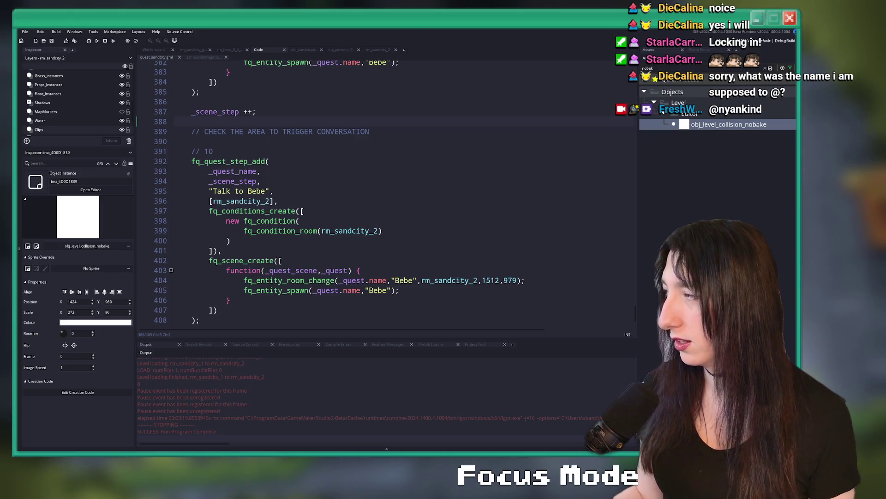
click(380, 133)
scroll(379, 133, up, 2)
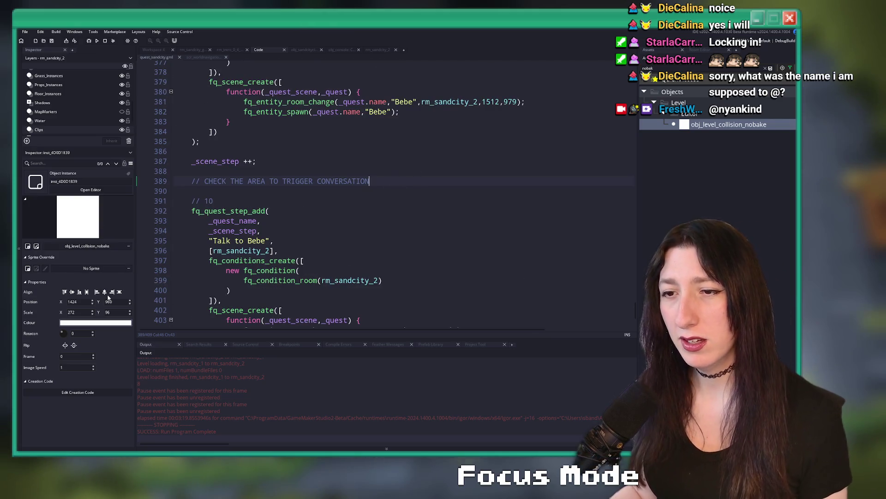
scroll(323, 231, down, 3)
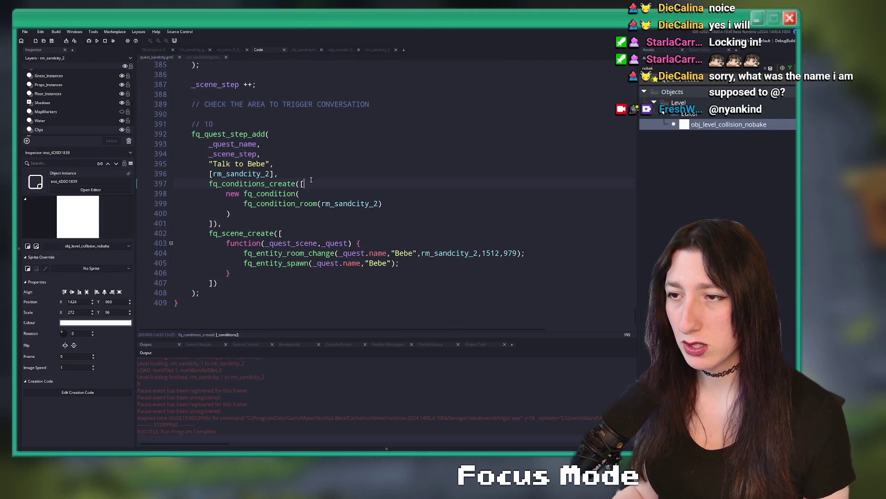
click(398, 213)
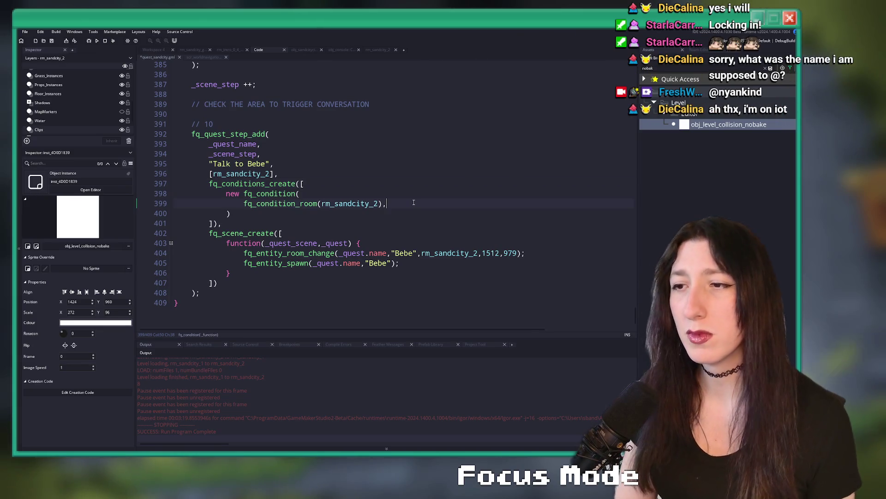
click(383, 211)
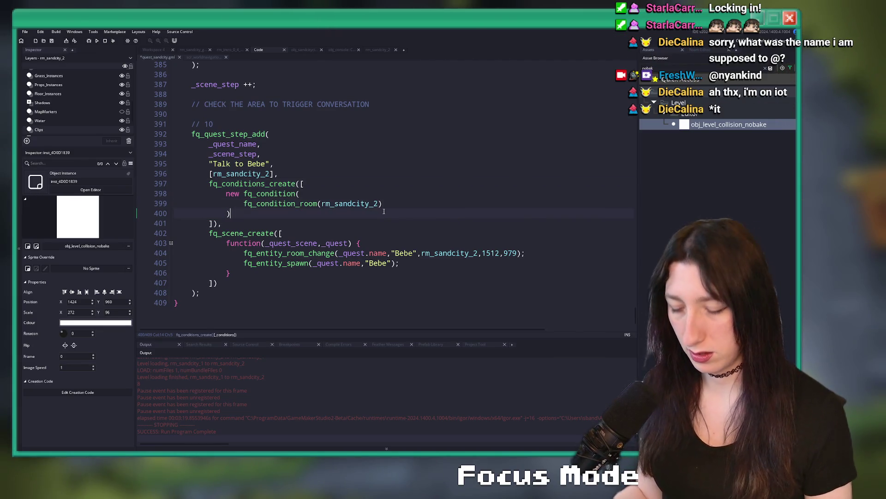
text(,)
drag(384, 211, 303, 184)
Duplicate the room condition and turn the copy into fq_condition_object_inside_area(obj_player,1424,960,1424 + 272,960 + 96).
key(ctrl+d)
click(308, 212)
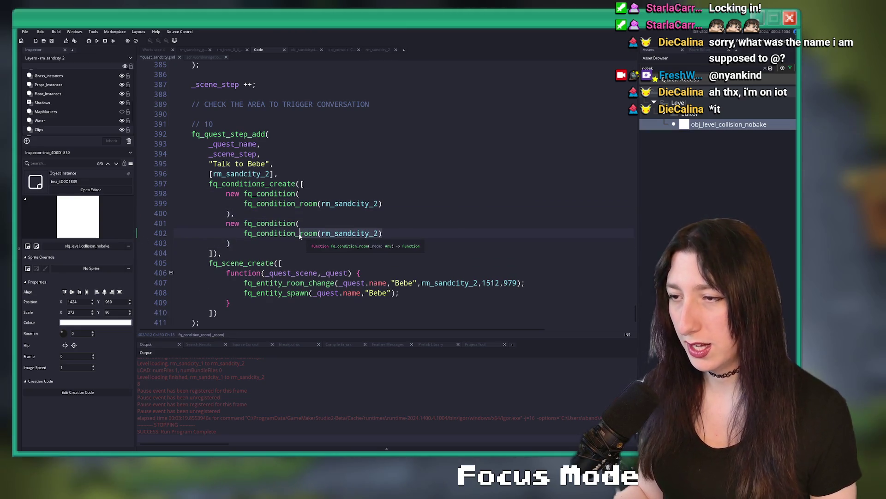
key(shift+End)
key(BackSpace)
key(BackSpace)
text(talk)
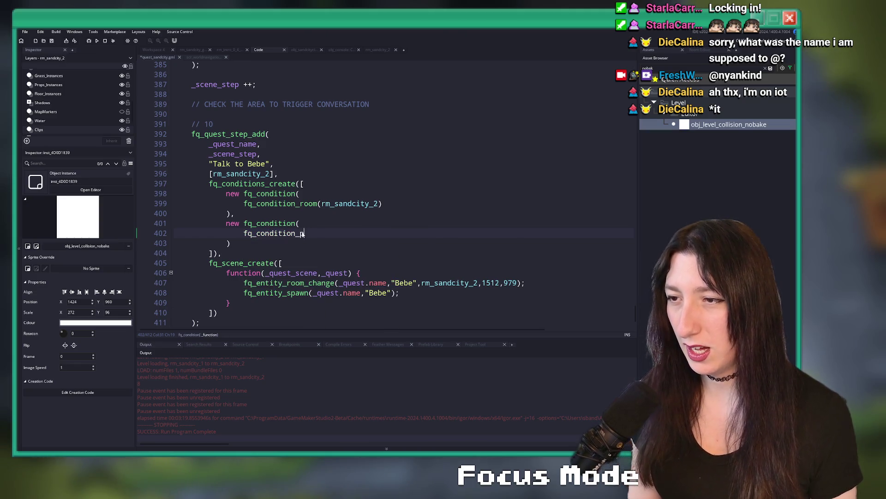
text(obj)
key(Return)
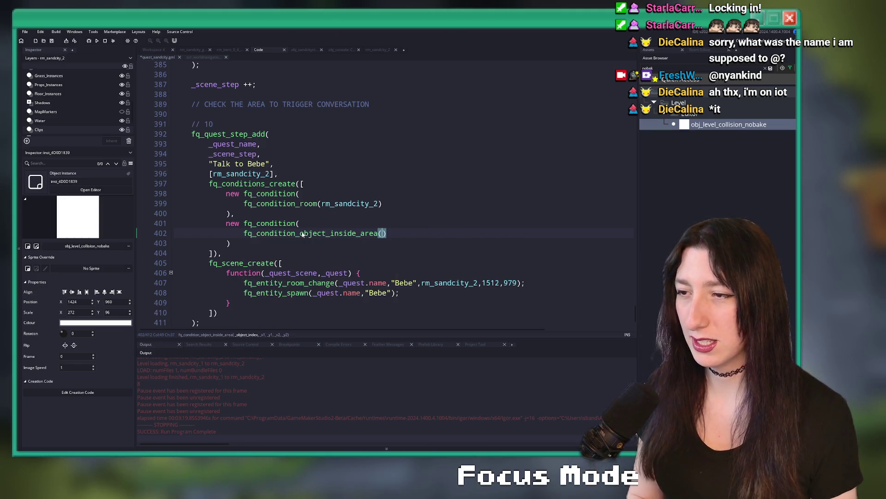
text(_player,1)
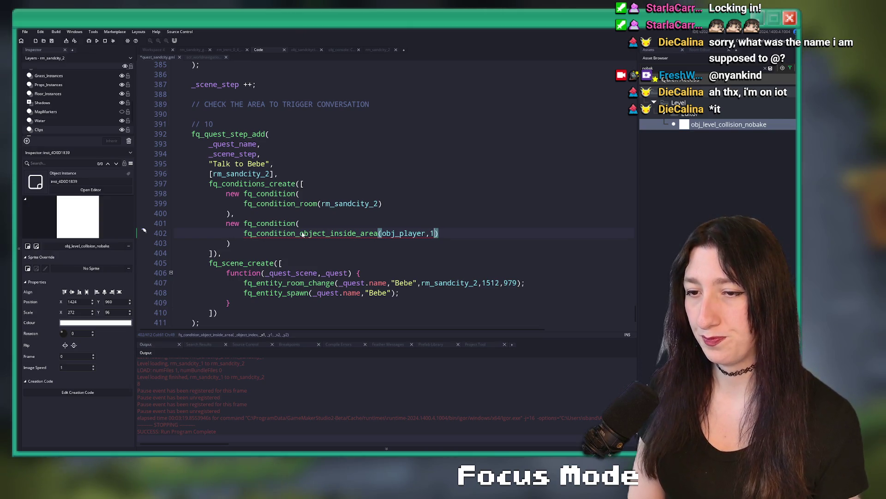
text(24)
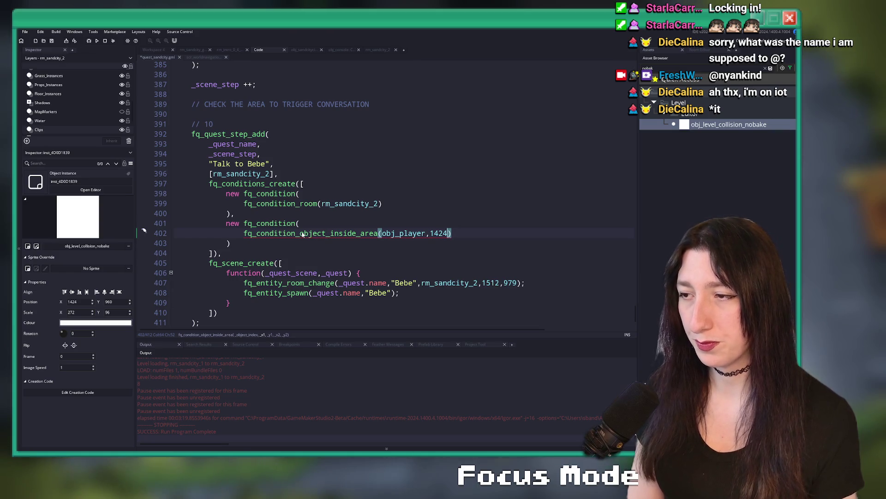
text(,960,1)
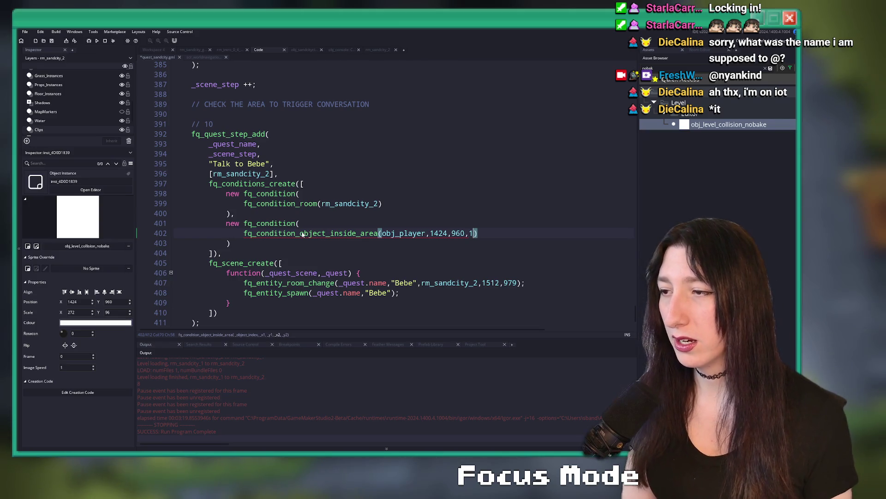
text(424)
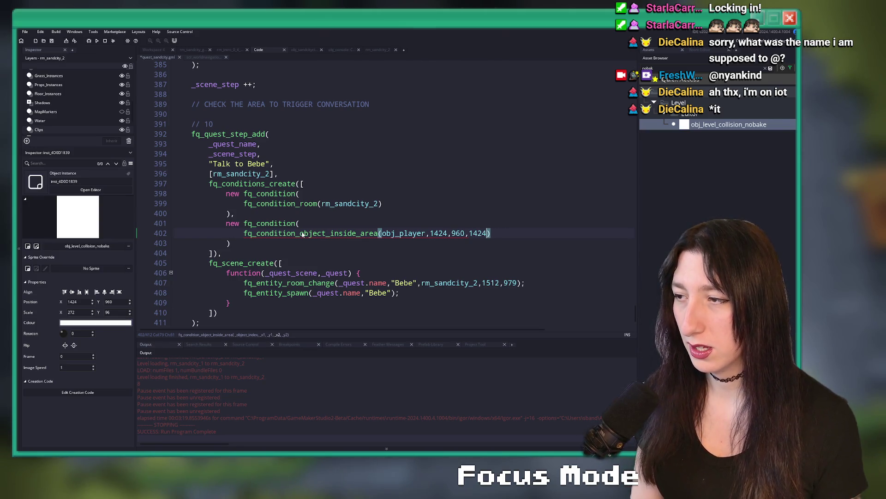
text(   + )
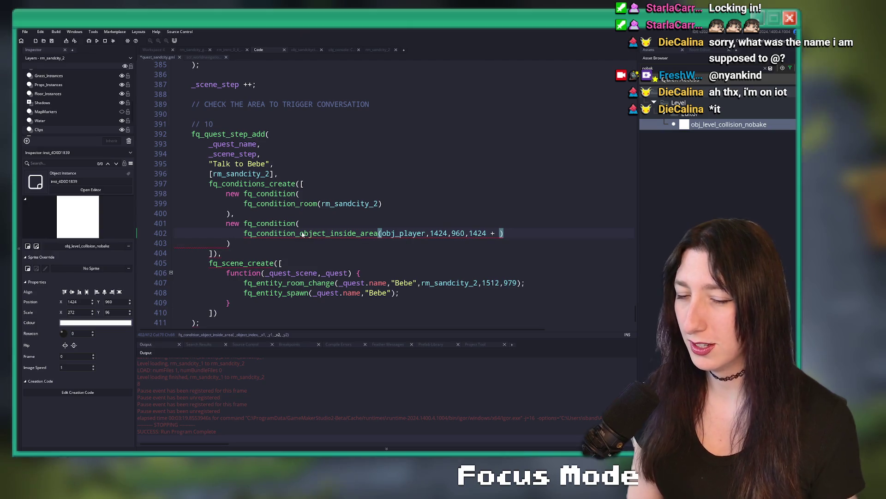
text(272,)
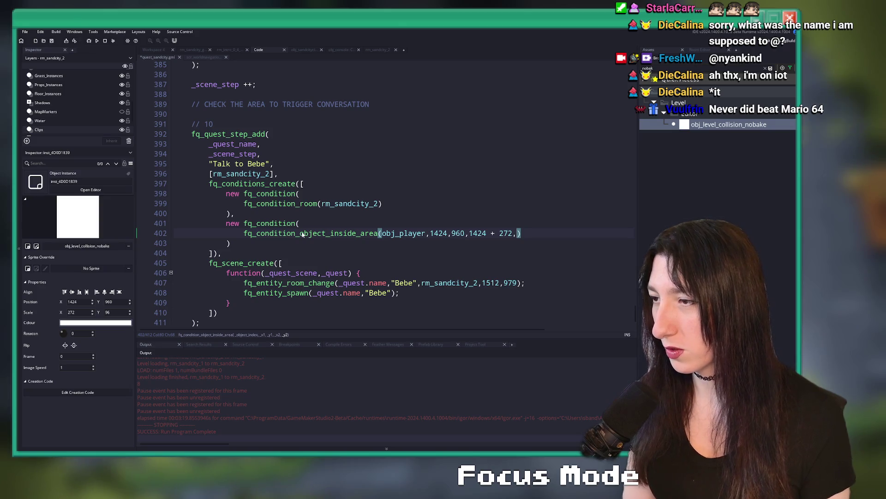
text(+ )
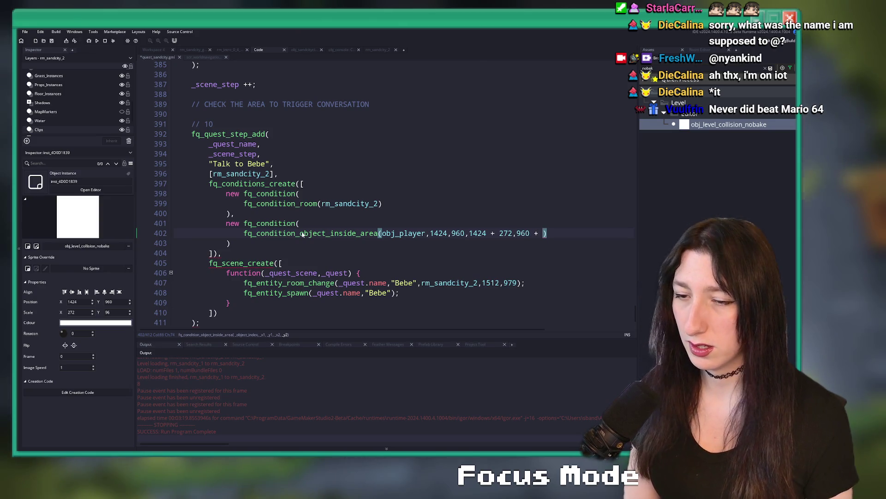
text(96)
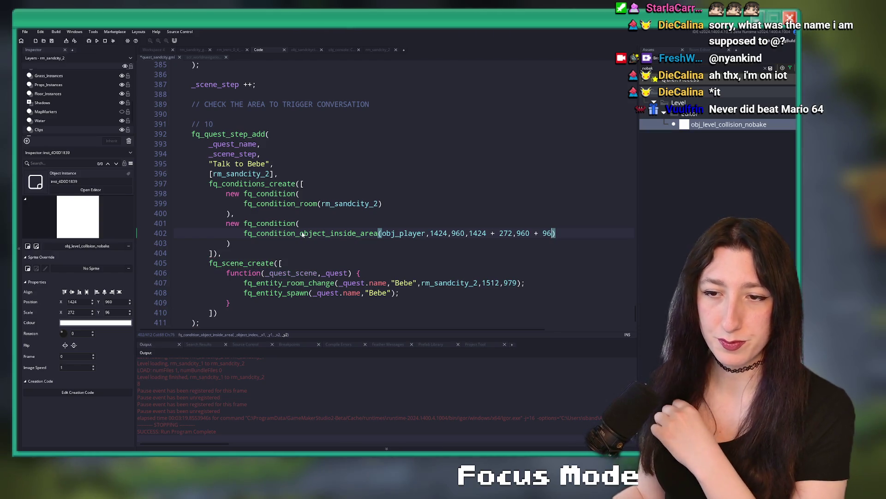
mouse_move(299, 234)
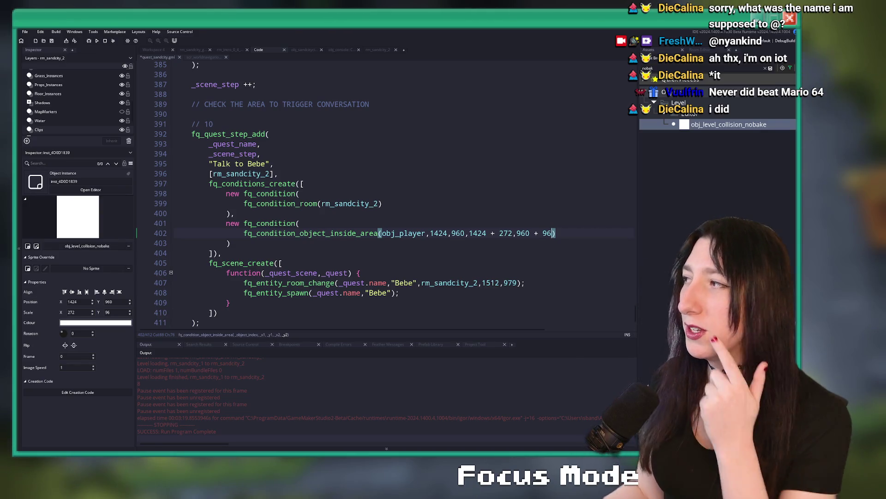
key(Up)
key(Up)
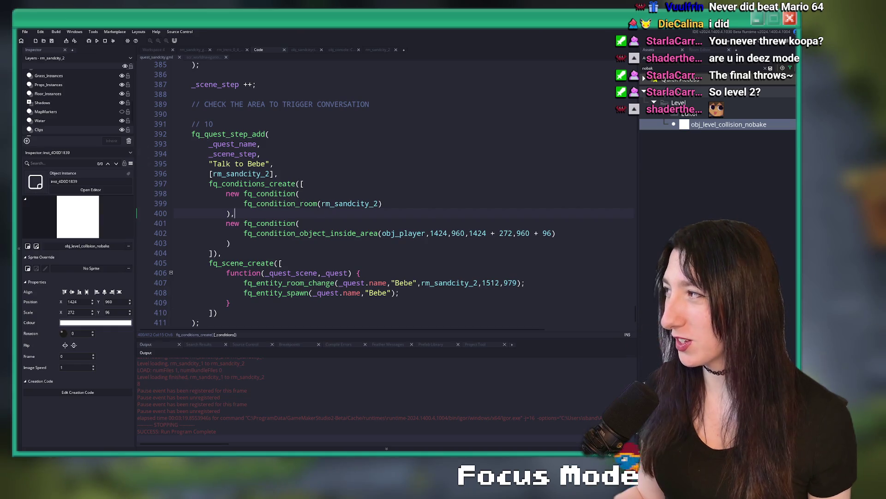
click(460, 197)
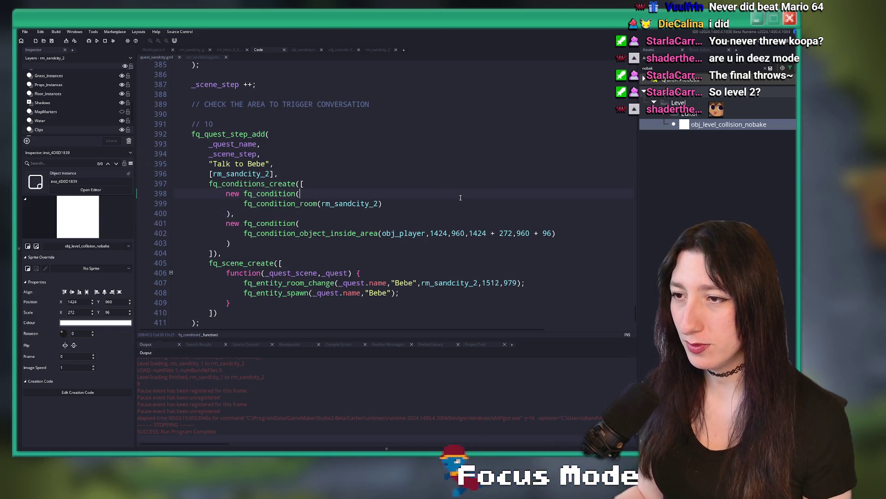
click(461, 203)
scroll(507, 208, down, 1)
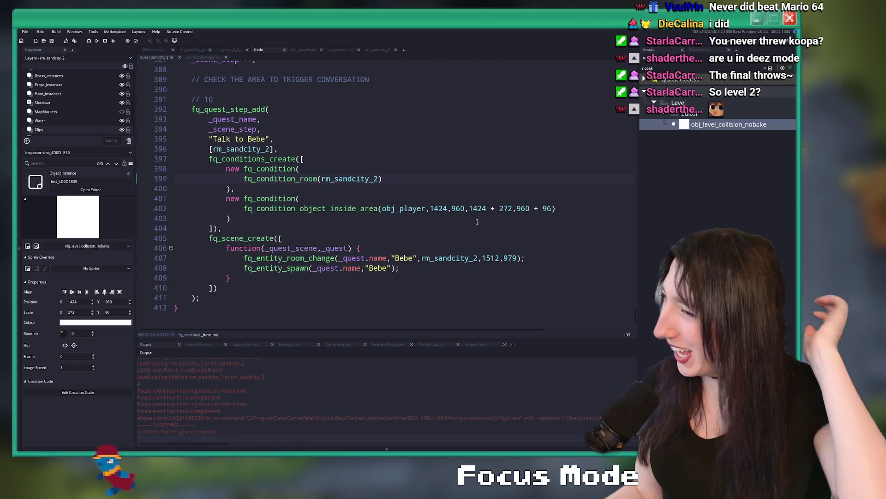
click(257, 257)
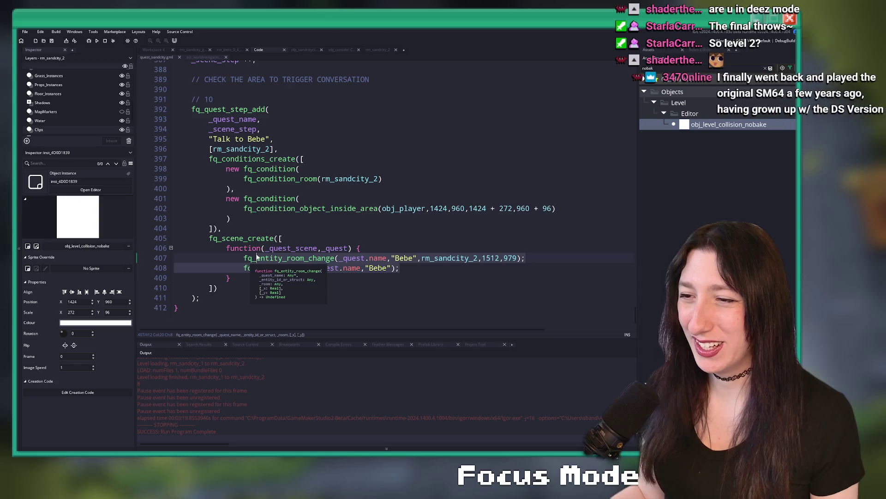
Replace Bebe's room-change and spawn lines in step 10's scene with a partly typed fq_action call.
key(shift+Down)
key(shift+End)
text(d)
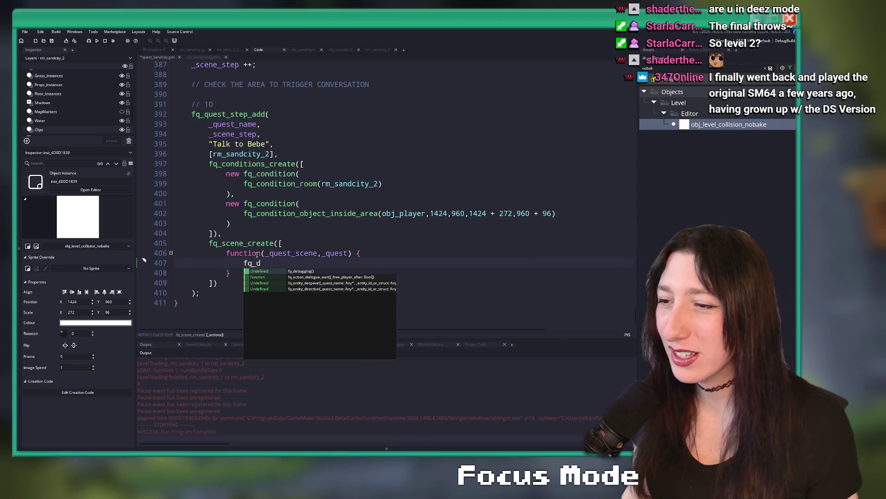
key(BackSpace)
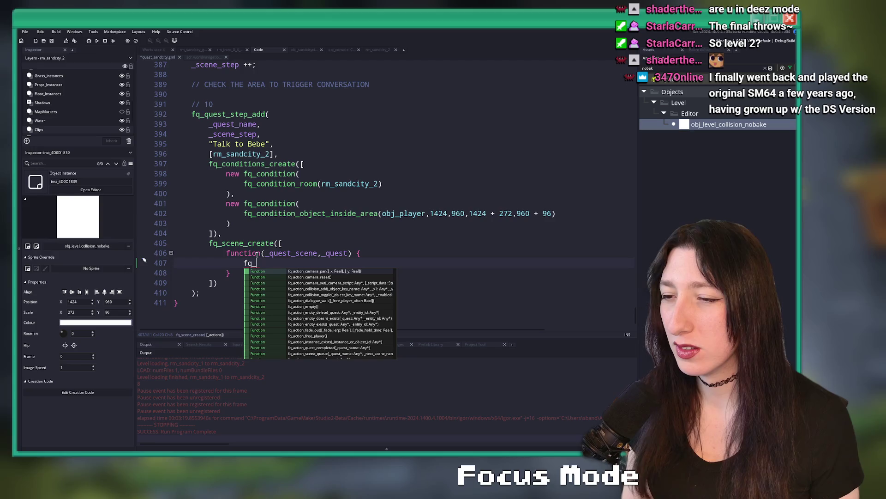
text(action)
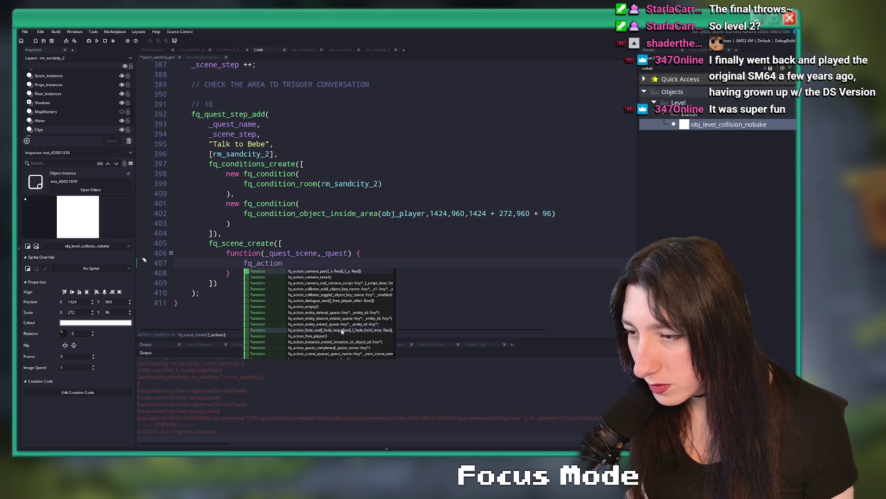
click(375, 252)
scroll(375, 252, up, 15)
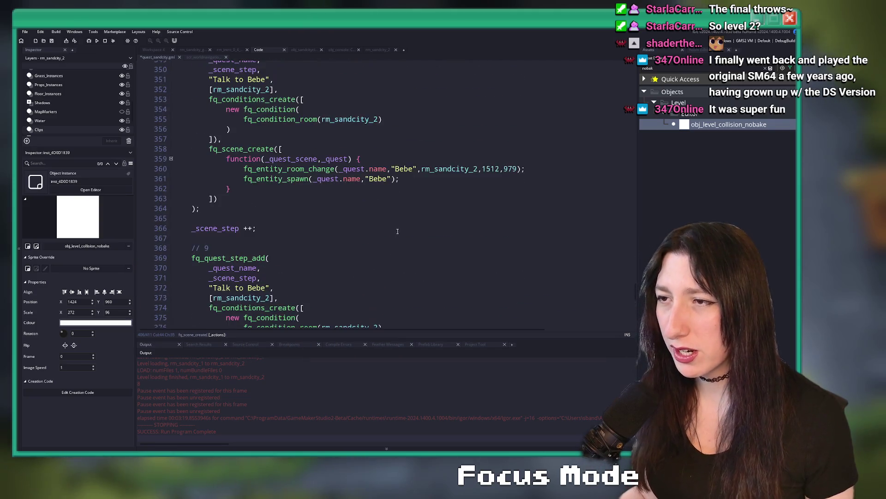
Inspect the earlier step's room-change call that moves Bebe to rm_sandcity_2 at 1512,979.
scroll(405, 184, up, 5)
scroll(405, 184, down, 7)
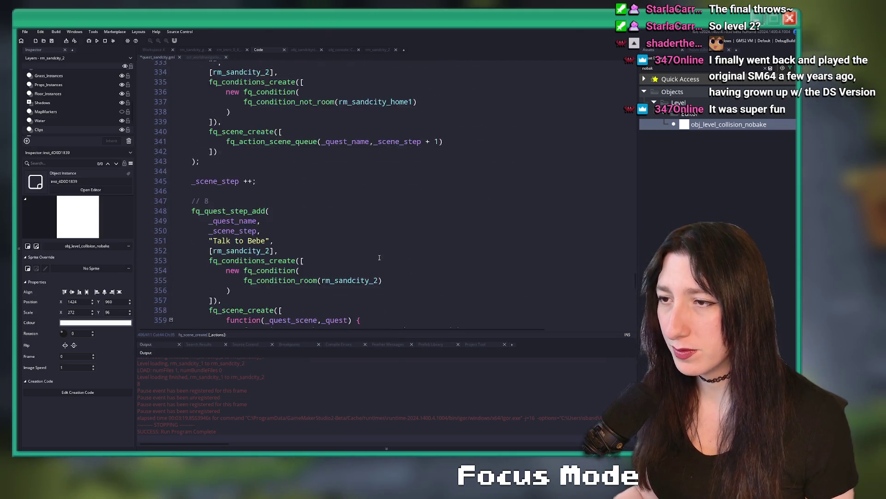
scroll(392, 221, down, 6)
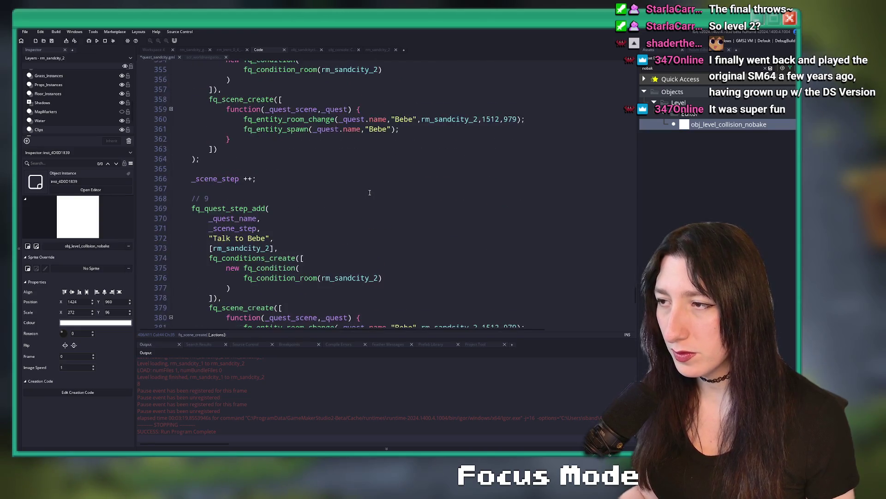
scroll(393, 221, up, 3)
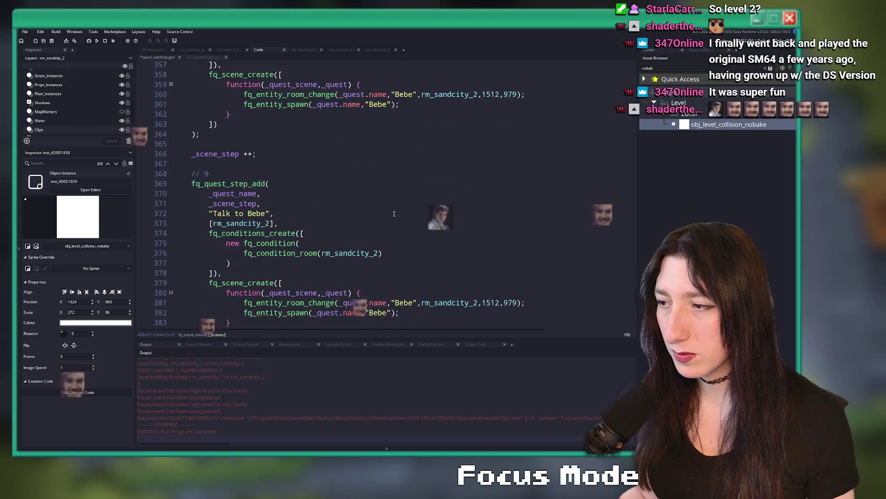
scroll(398, 199, up, 3)
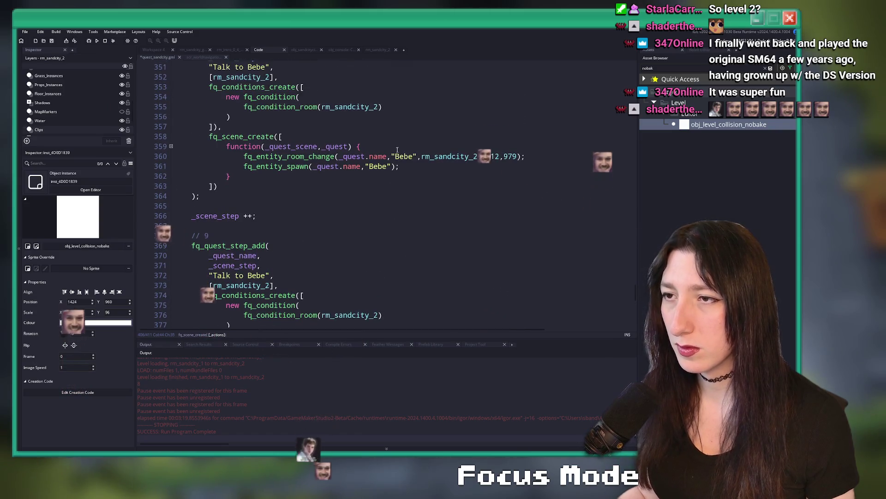
click(243, 194)
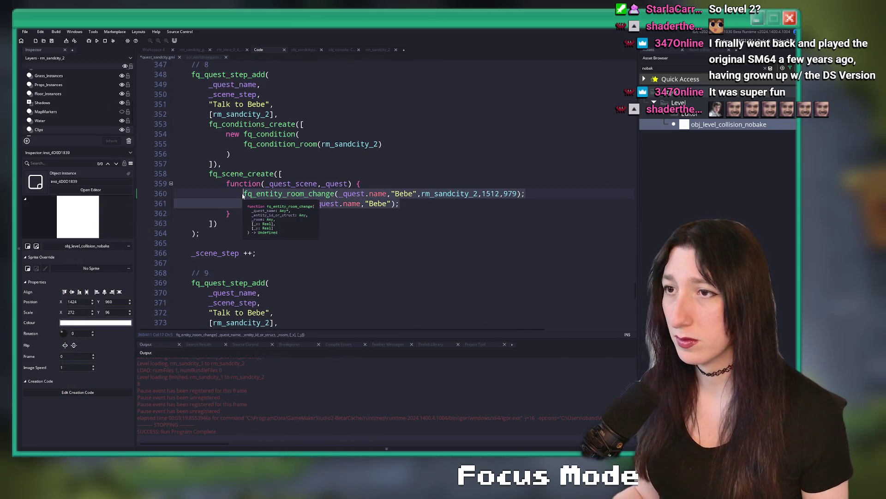
scroll(330, 210, down, 1)
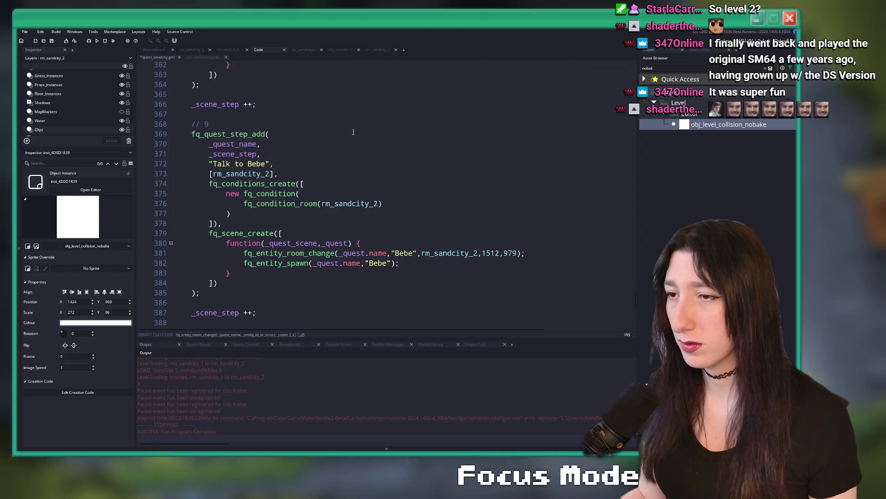
scroll(324, 194, down, 3)
scroll(314, 168, up, 2)
scroll(419, 273, up, 2)
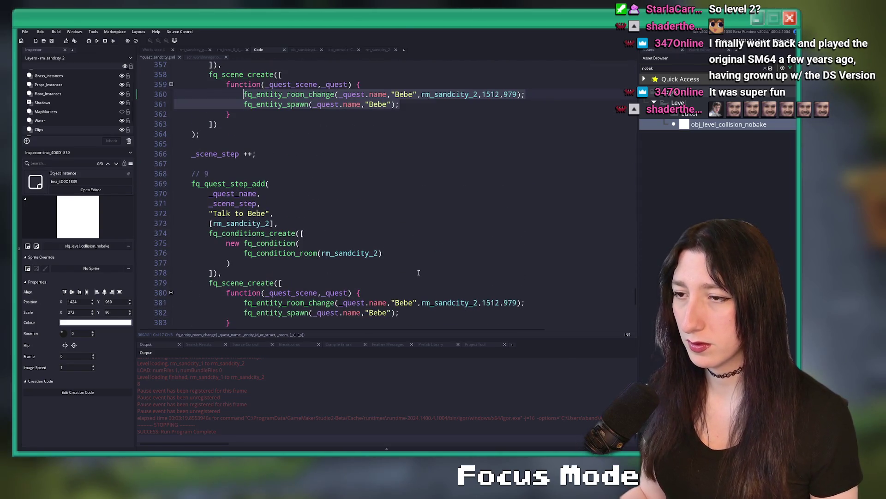
scroll(414, 264, up, 3)
scroll(416, 247, down, 4)
Delete the leftover old step 8 block so the Talk to Bebe step follows directly.
click(273, 301)
mouse_move(273, 300)
mouse_down()
mouse_move(194, 93)
mouse_move(148, 70)
mouse_move(123, 125)
mouse_up()
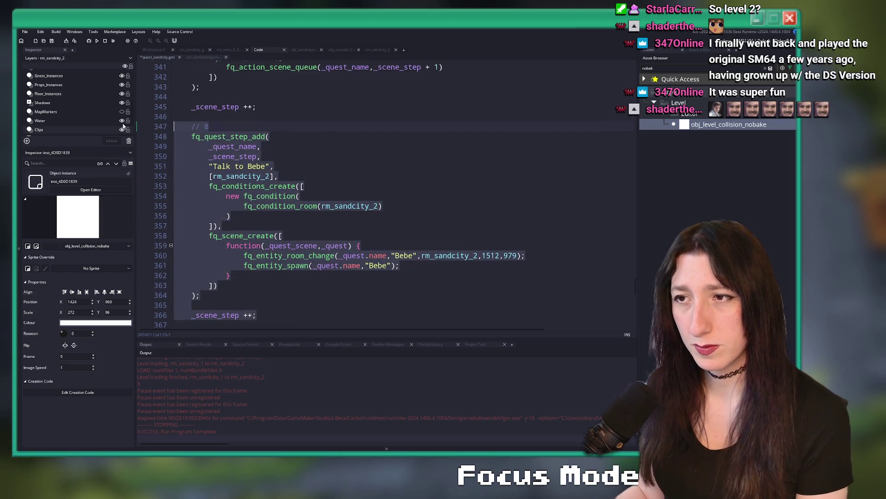
key(Delete)
scroll(84, 106, up, 2)
scroll(308, 156, up, 2)
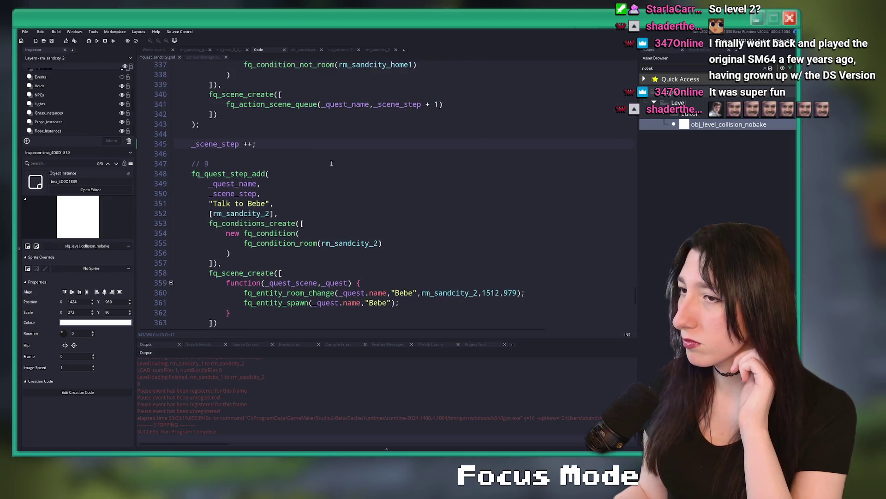
scroll(367, 170, up, 4)
scroll(243, 227, down, 2)
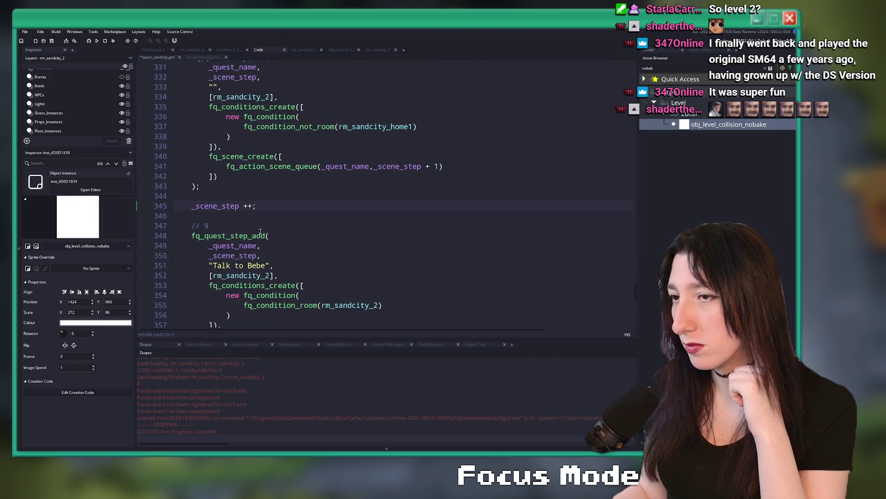
click(212, 224)
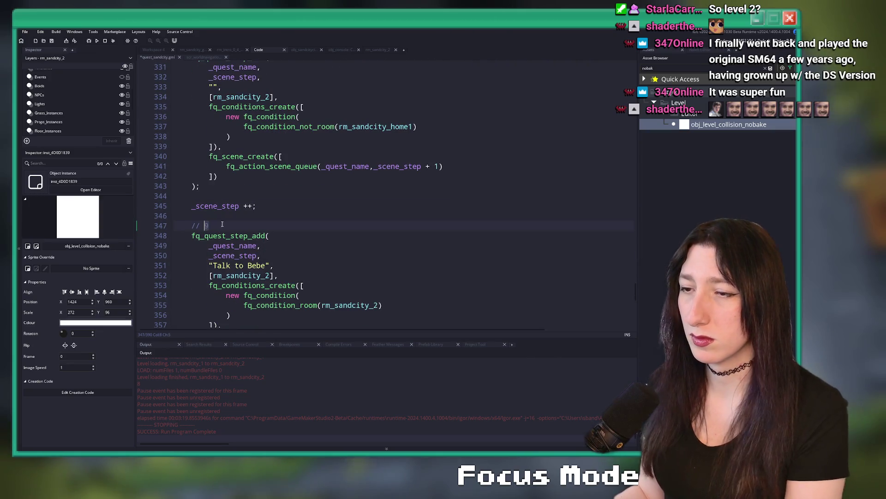
text(8)
scroll(226, 220, down, 8)
click(212, 206)
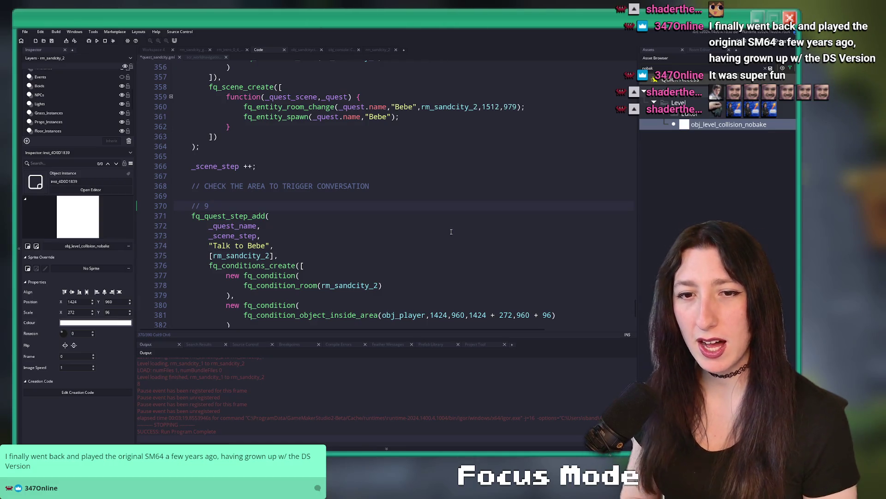
Check the quest step function's parameters and the earlier Talk to Bebe step.
click(406, 213)
scroll(407, 198, down, 1)
scroll(384, 194, up, 9)
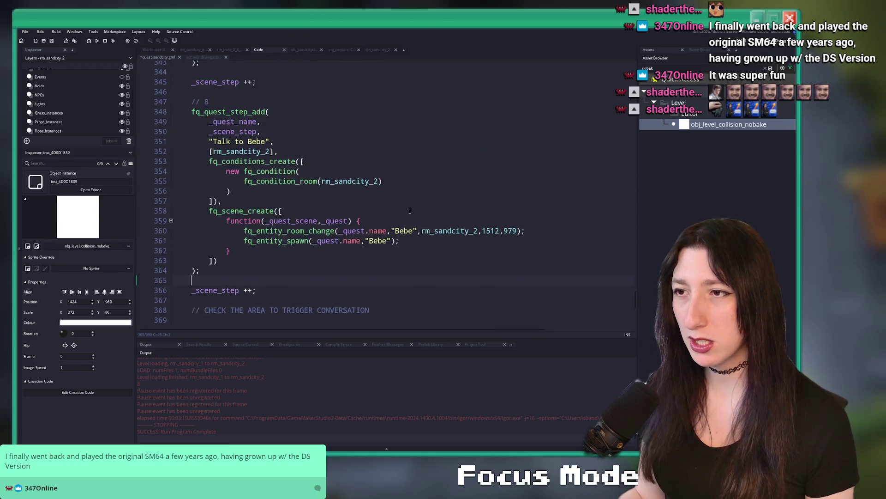
click(359, 199)
scroll(359, 199, up, 2)
Review the previous step's conditions while scrolling through the quest script.
click(454, 186)
scroll(454, 188, down, 4)
scroll(454, 188, down, 3)
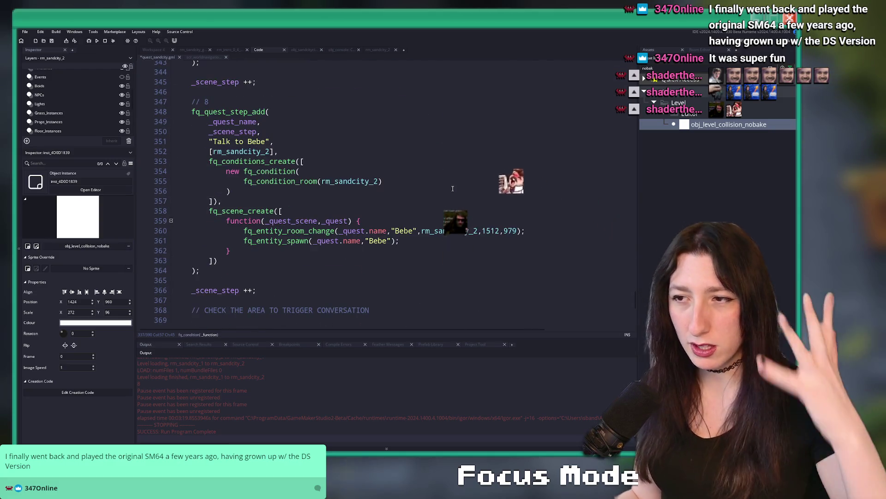
scroll(439, 208, down, 4)
scroll(398, 217, down, 1)
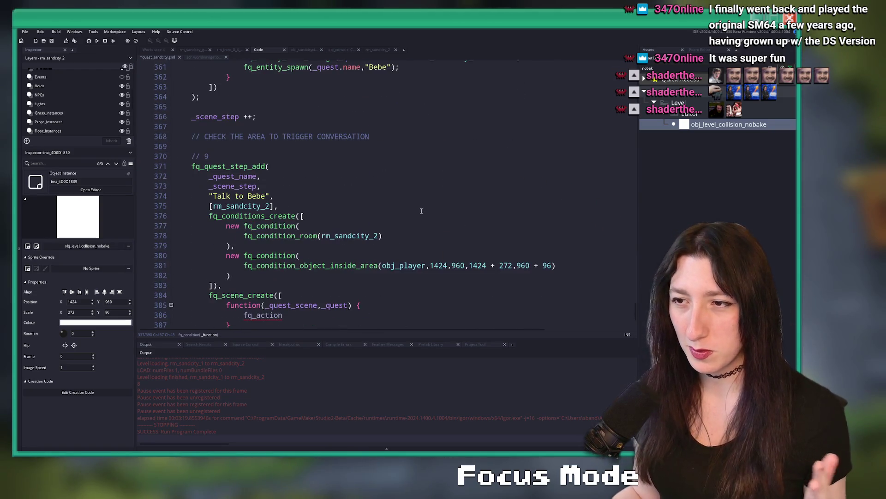
scroll(365, 214, up, 5)
scroll(397, 162, down, 6)
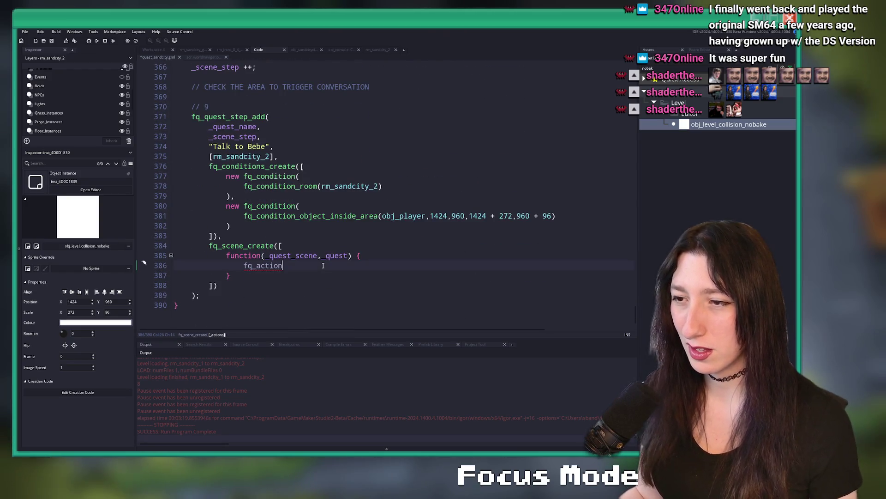
scroll(393, 255, up, 3)
drag(636, 310, 639, 201)
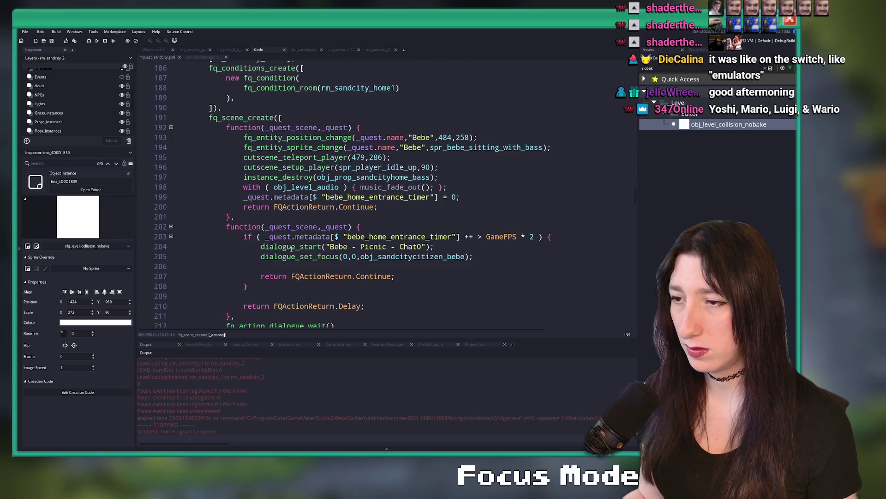
Paste the home step's 'Bebe - Picnic - Chat0' dialogue if-block into step 9 and add its closing brace.
click(347, 247)
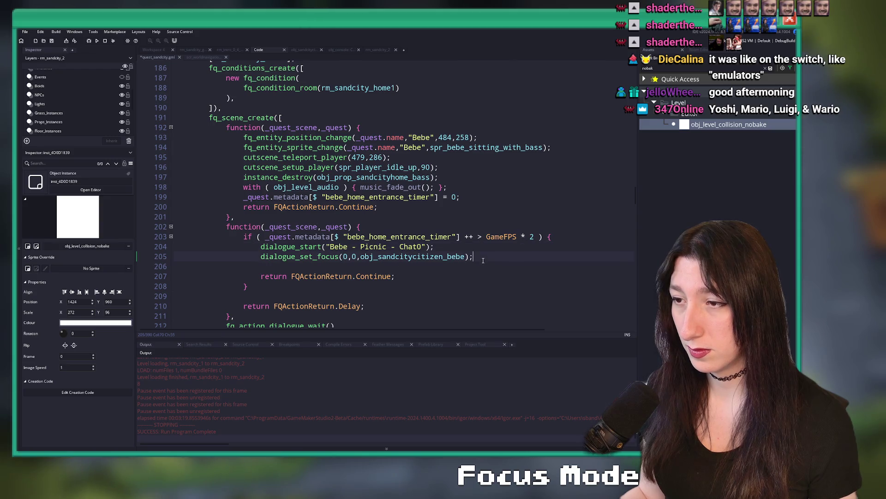
drag(251, 286, 226, 227)
key(ctrl+c)
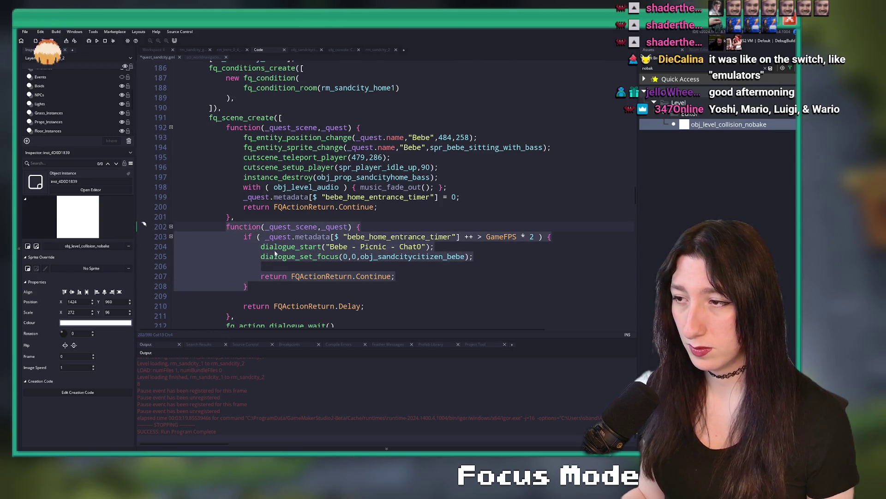
scroll(273, 251, down, 2)
key(alt+Left)
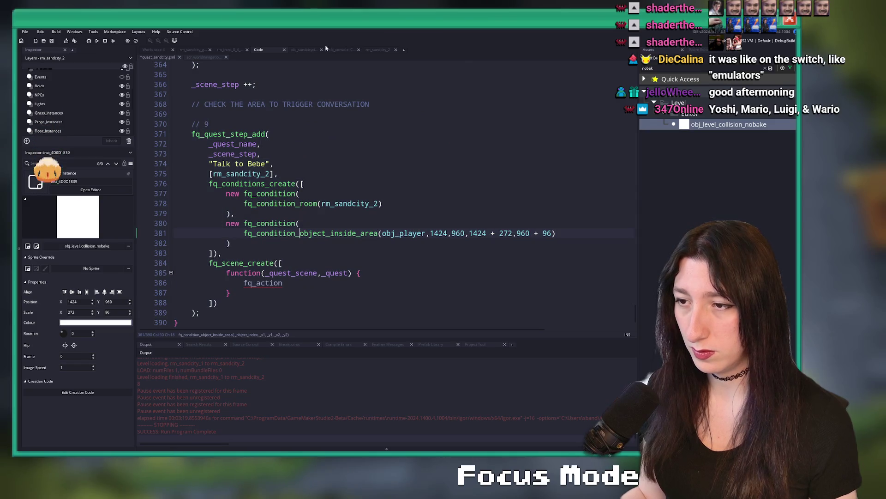
drag(247, 296, 244, 282)
key(ctrl+v)
scroll(292, 259, down, 2)
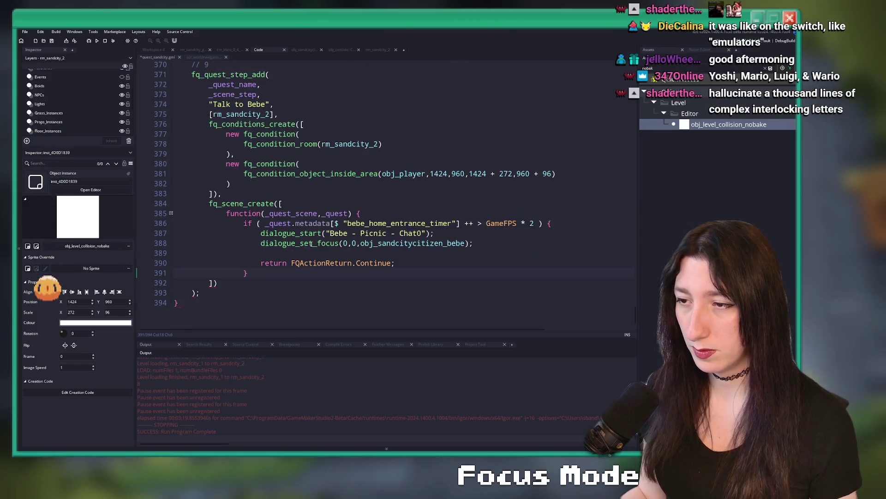
key(Return)
text(})
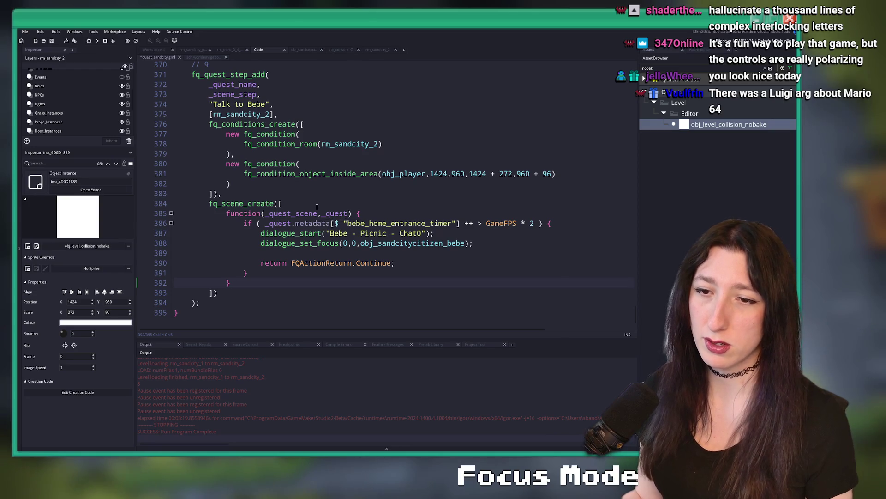
Delete step 9's timer if-check and its closing brace so the dialogue starts immediately.
click(395, 143)
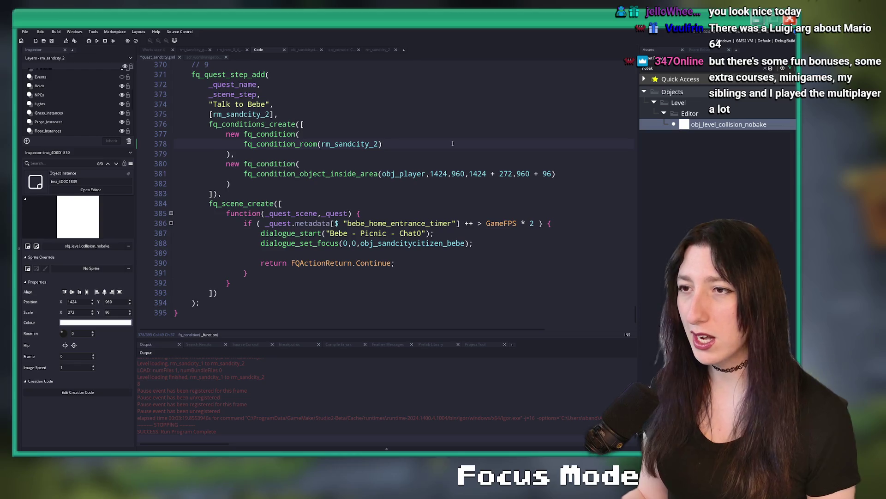
scroll(360, 194, up, 4)
scroll(360, 194, down, 4)
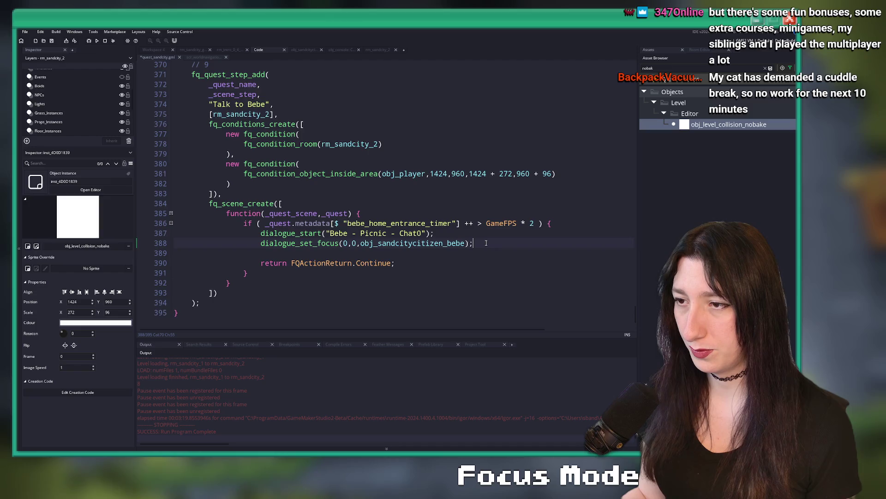
scroll(484, 249, down, 1)
click(488, 244)
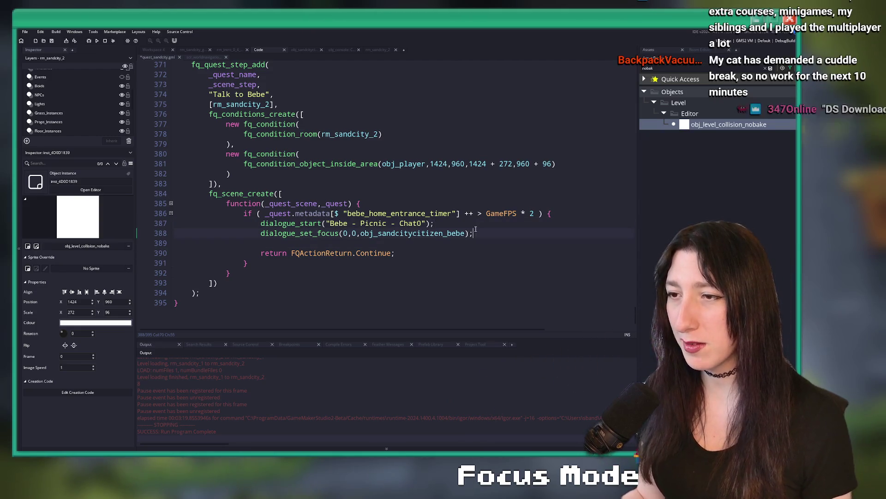
click(569, 209)
key(ctrl+d)
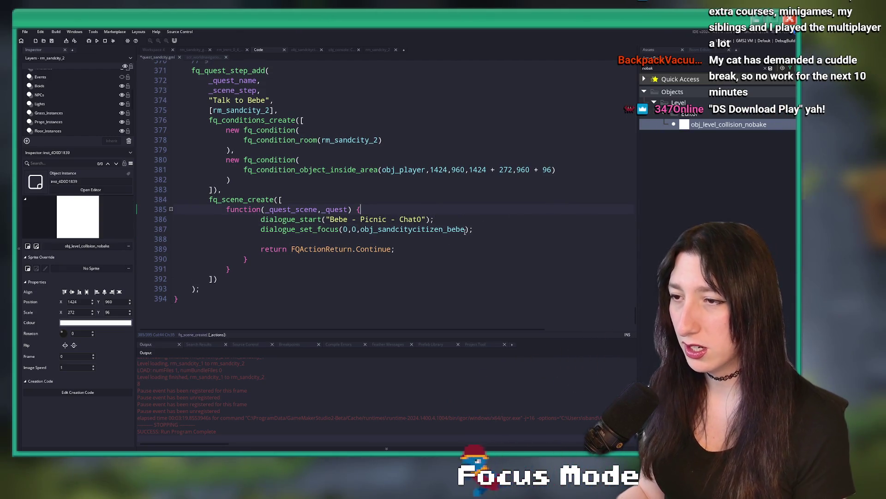
Outdent the dialogue lines one level and switch to the Excel dialogue sheet.
click(404, 252)
click(265, 254)
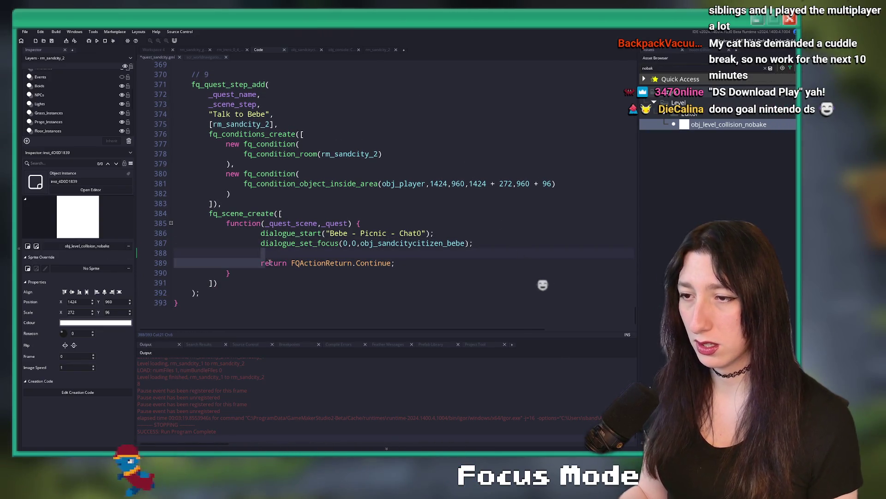
key(shift+Up)
key(shift+Up)
key(shift+Tab)
key(alt+Tab)
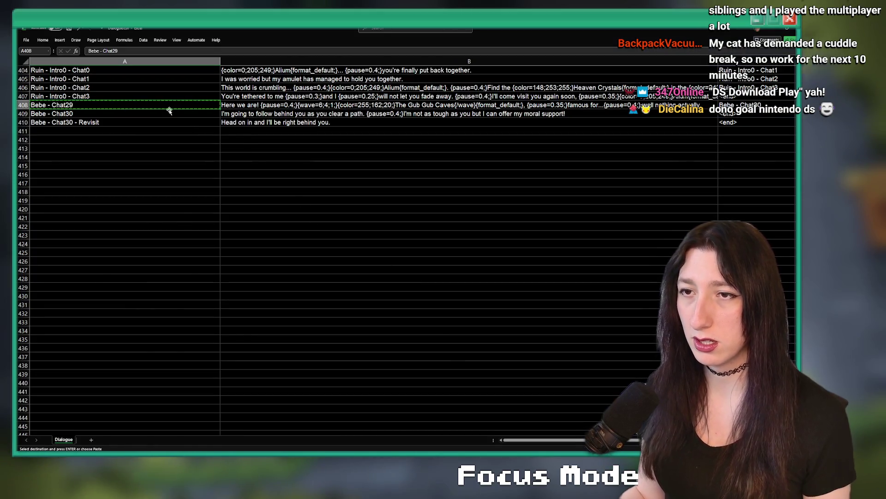
Replace 'Bebe - Picnic - Chat0' with 'Bebe - Chat29' on one dialogue_start line.
key(alt+Tab)
key(Right)
drag(406, 233, 310, 233)
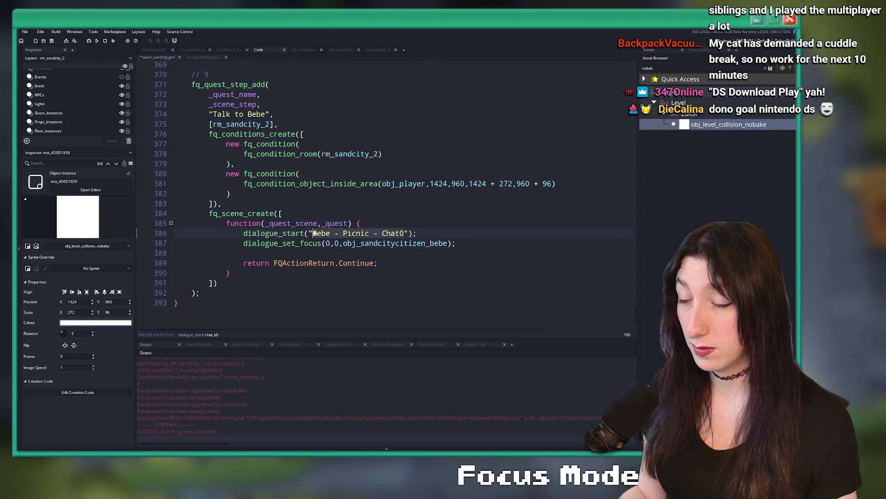
text(Bebe - Chat29)
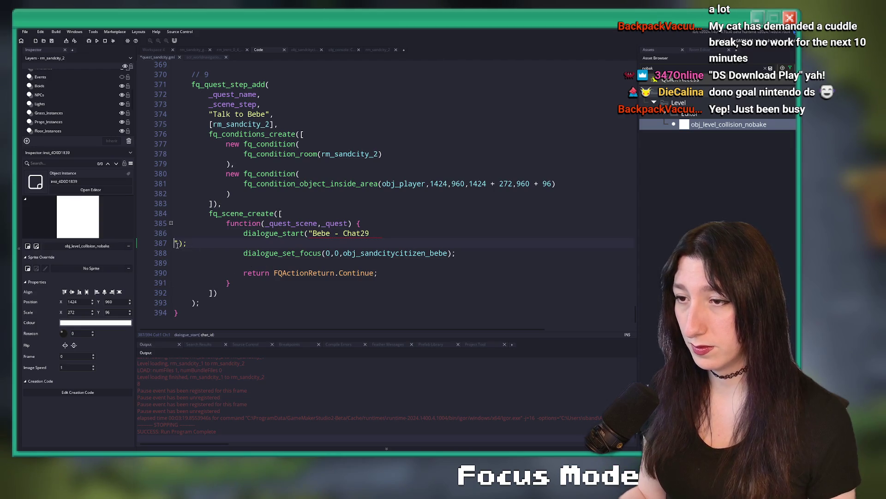
key(BackSpace)
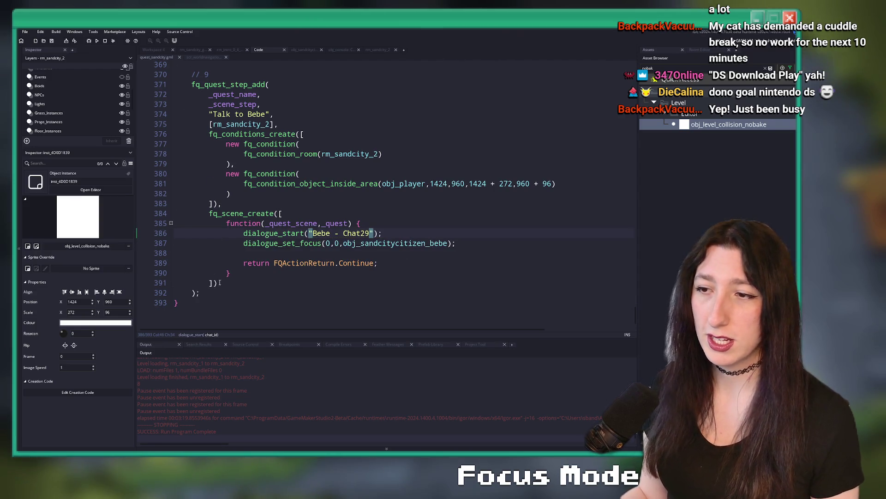
Duplicate the scene function block into a second identical scene.
drag(176, 223, 230, 273)
key(ctrl+d)
click(252, 263)
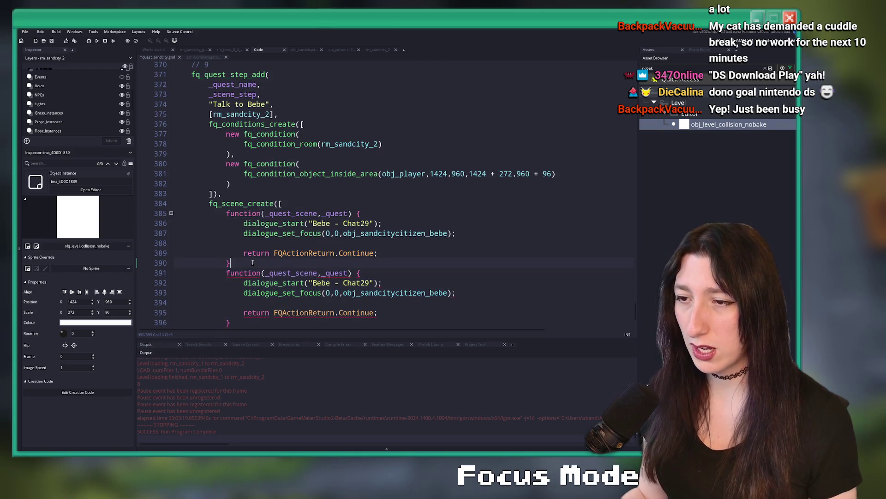
Add a comma after the first scene function, then try and discard an fq_action_ line.
text(,)
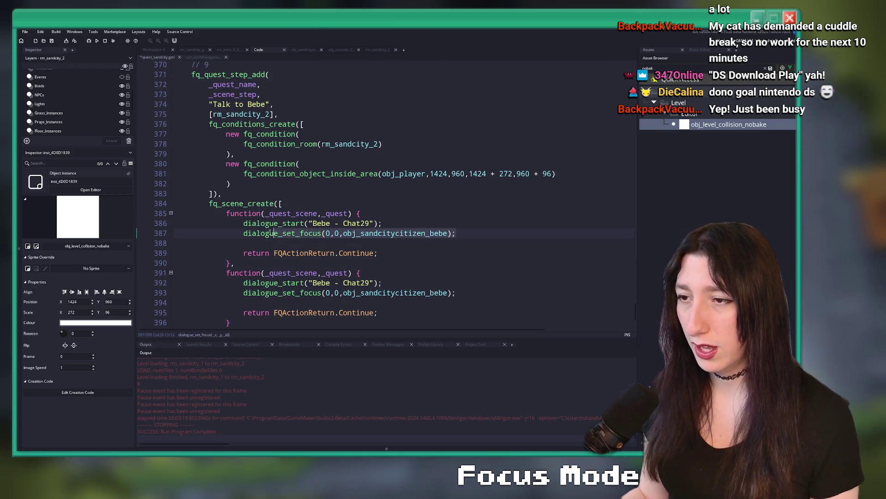
click(296, 206)
key(Return)
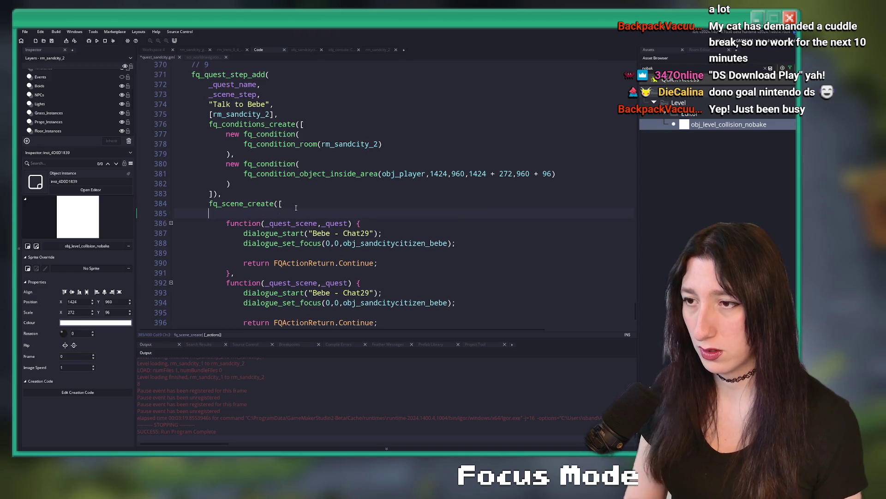
text(fq_action_)
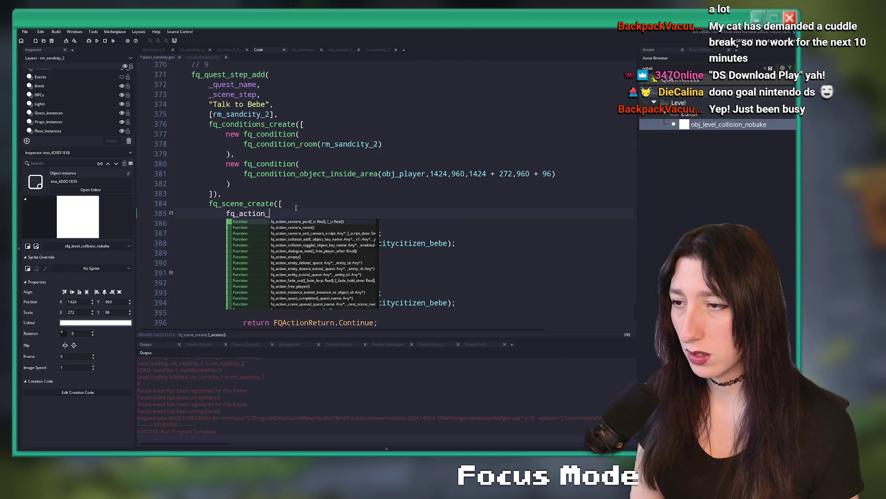
text(p)
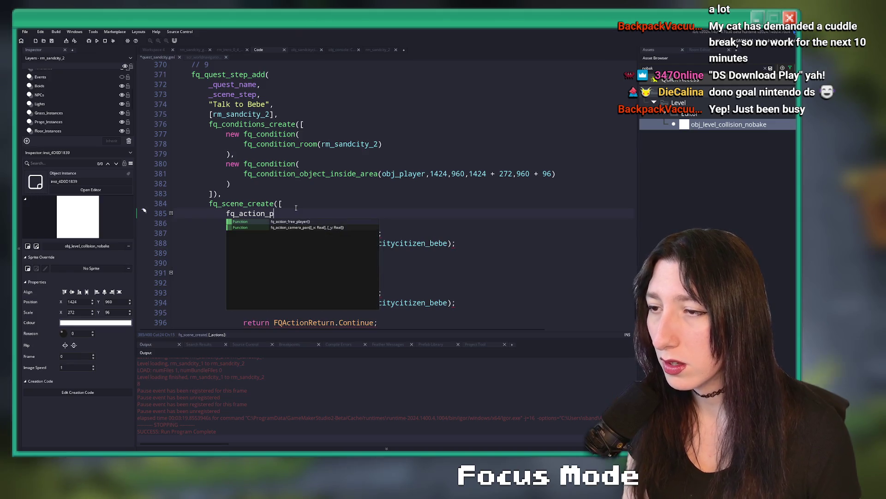
key(BackSpace)
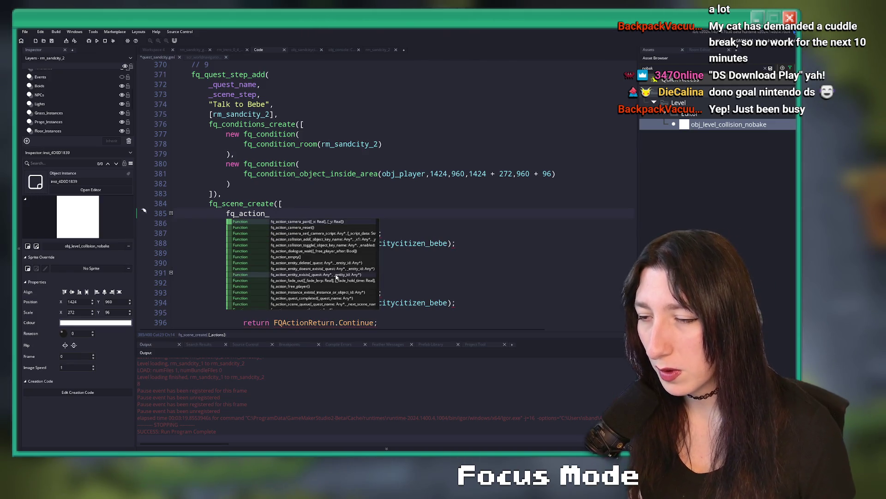
scroll(335, 277, down, 1)
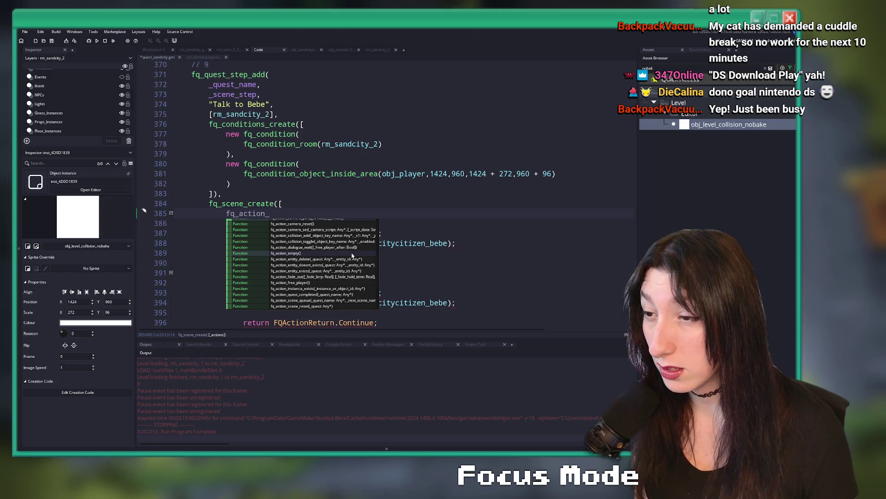
scroll(353, 255, up, 1)
key(Escape)
key(BackSpace)
key(BackSpace)
key(BackSpace)
Replace the first scene's dialogue lines with a cutscene_move_player_astar call.
drag(467, 232, 244, 223)
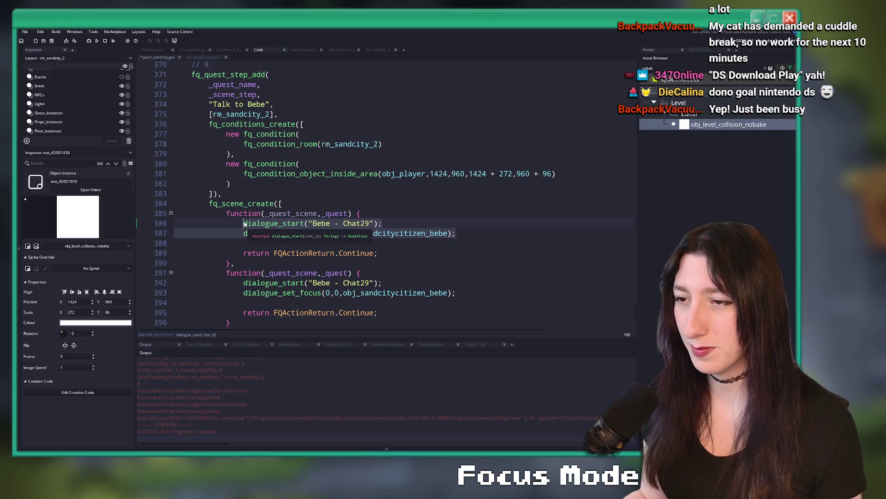
text(cutscene_)
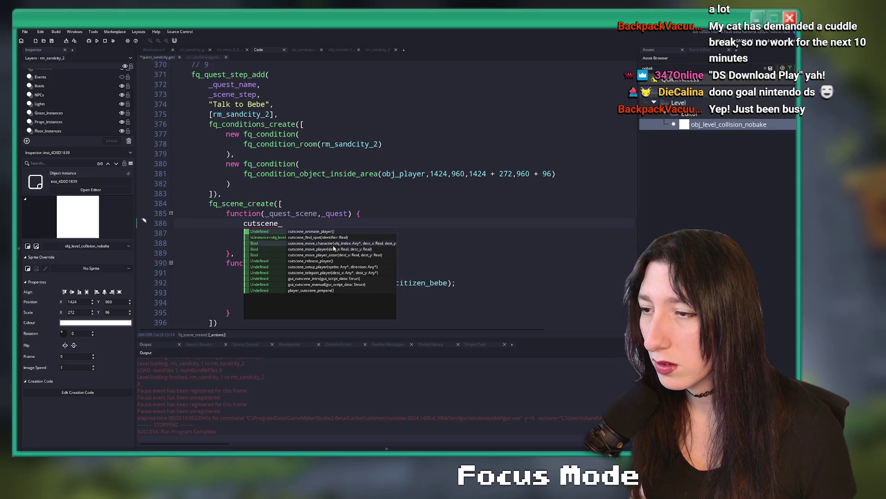
click(352, 252)
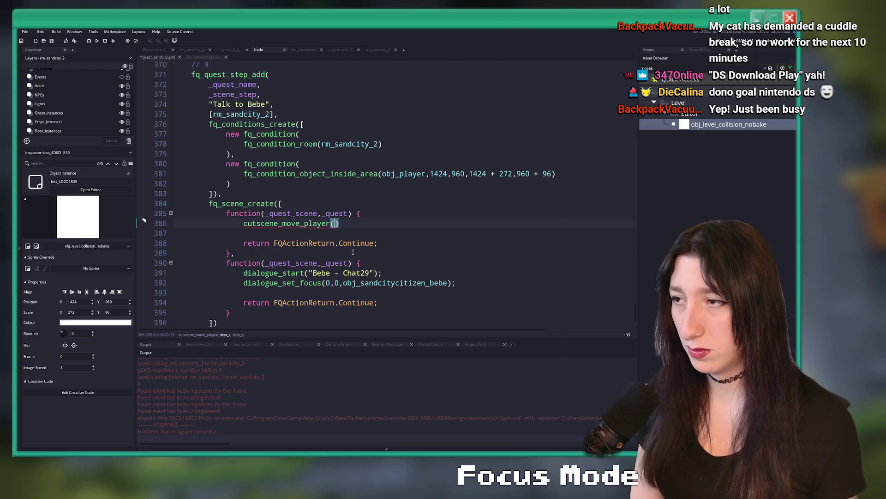
text(ee)
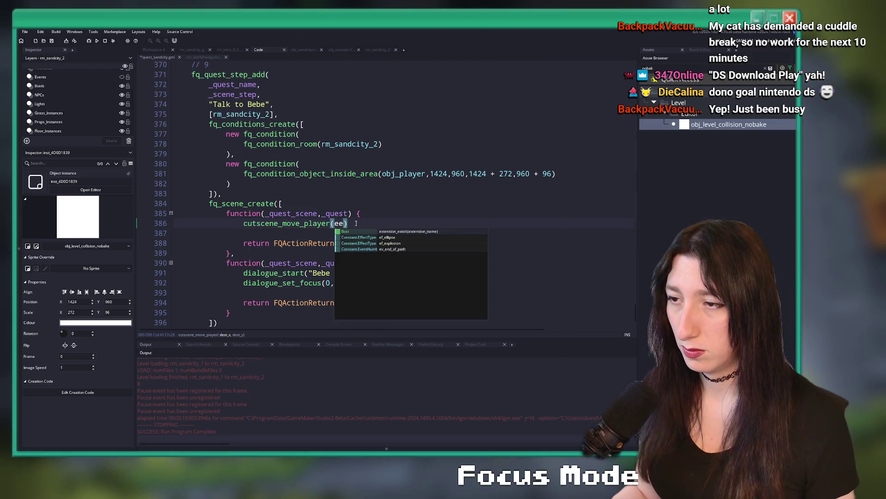
click(330, 226)
text(_a)
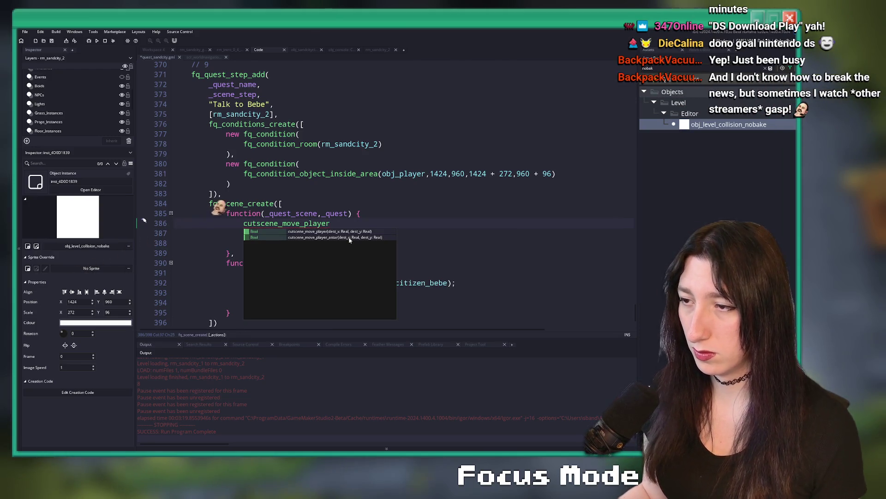
click(349, 241)
click(198, 50)
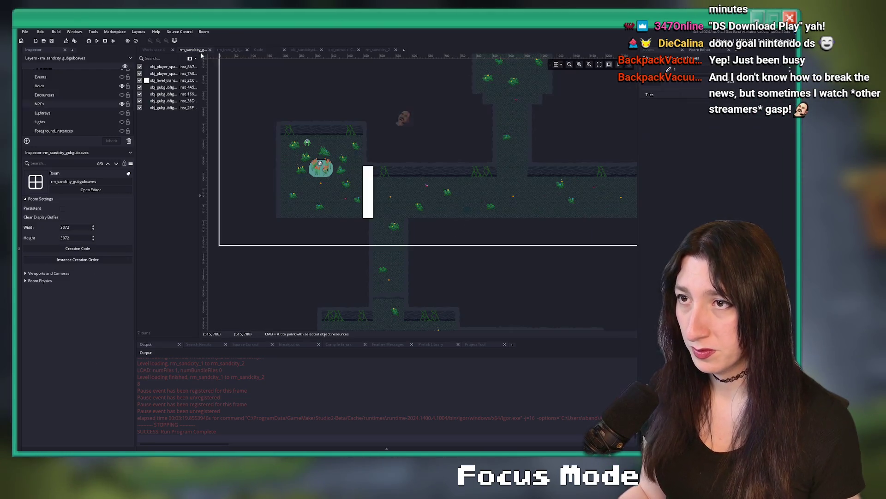
click(228, 50)
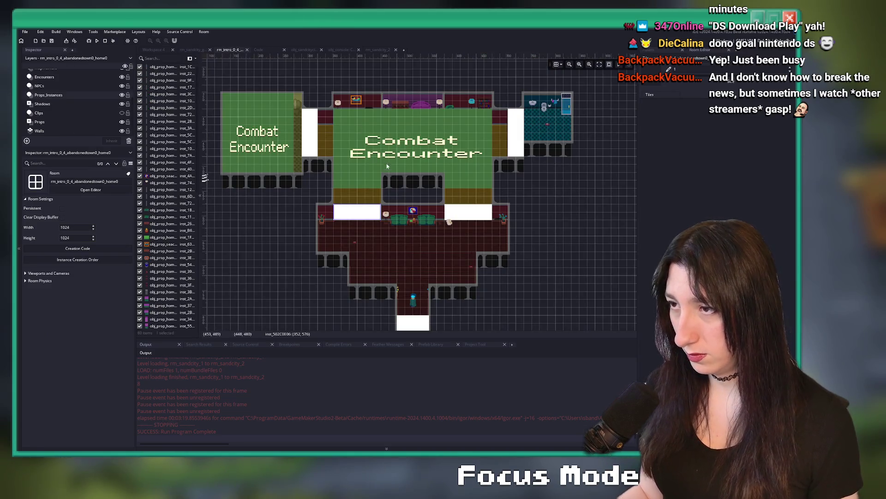
click(298, 50)
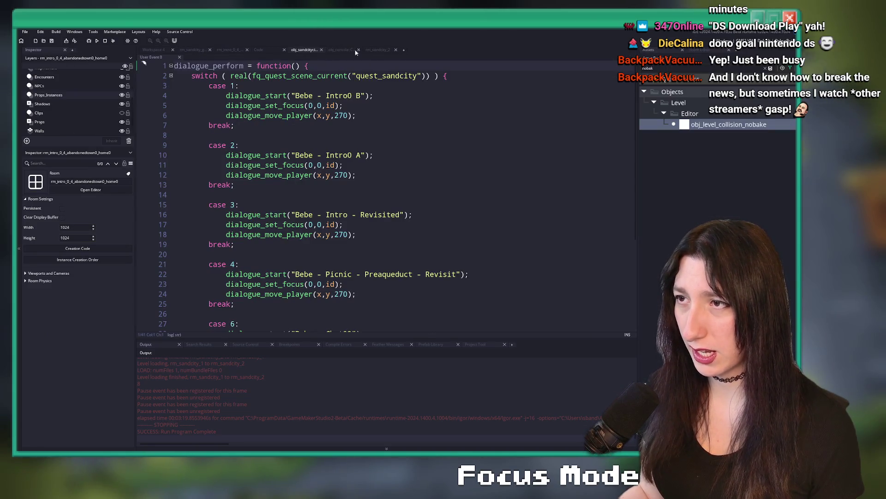
click(368, 51)
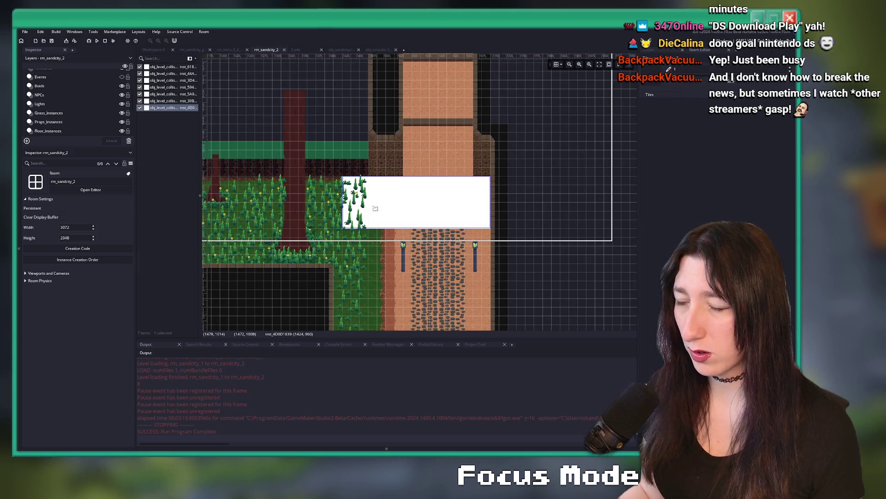
scroll(392, 211, up, 4)
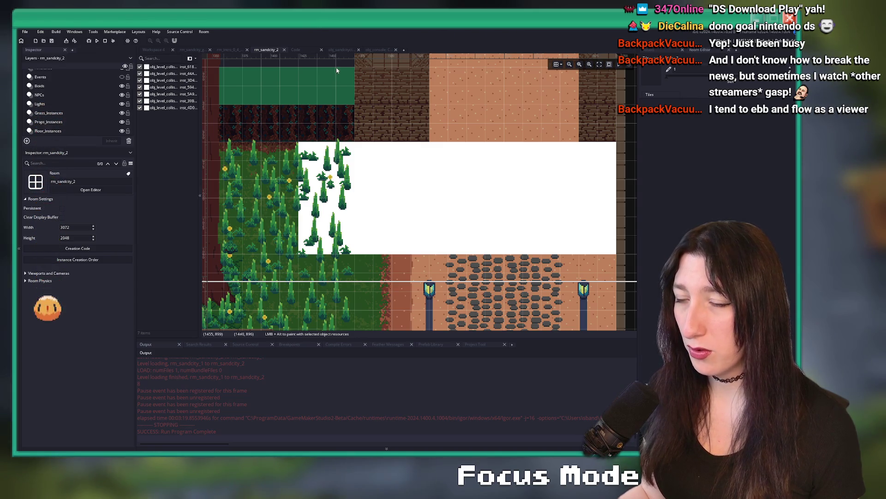
click(305, 50)
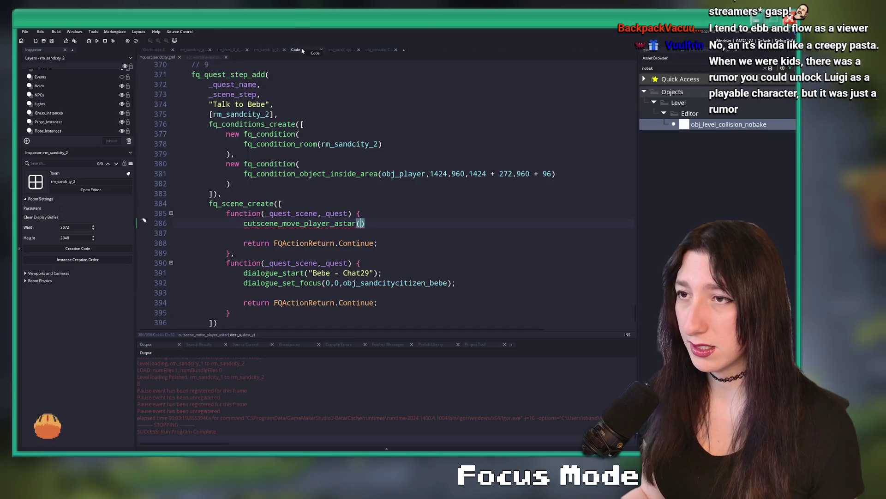
Give the move call its target coordinates and wrap it in an if returning FQActionReturn.Continue.
text(1504,109)
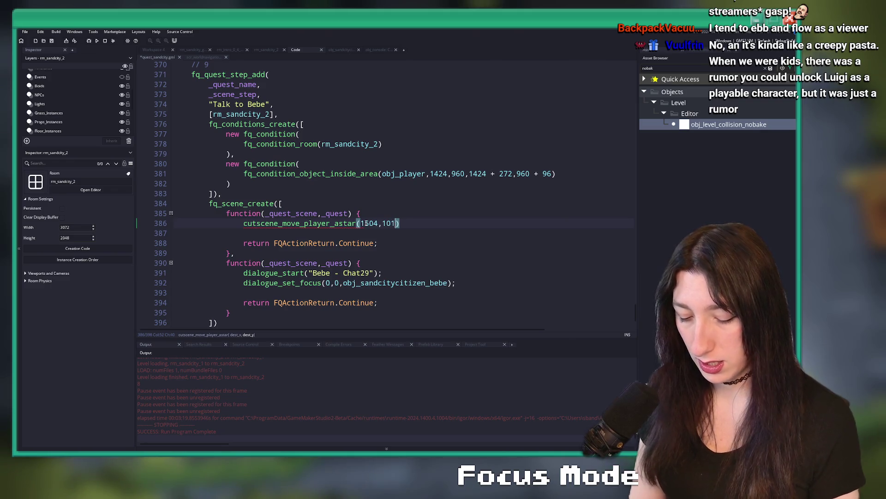
text(7);)
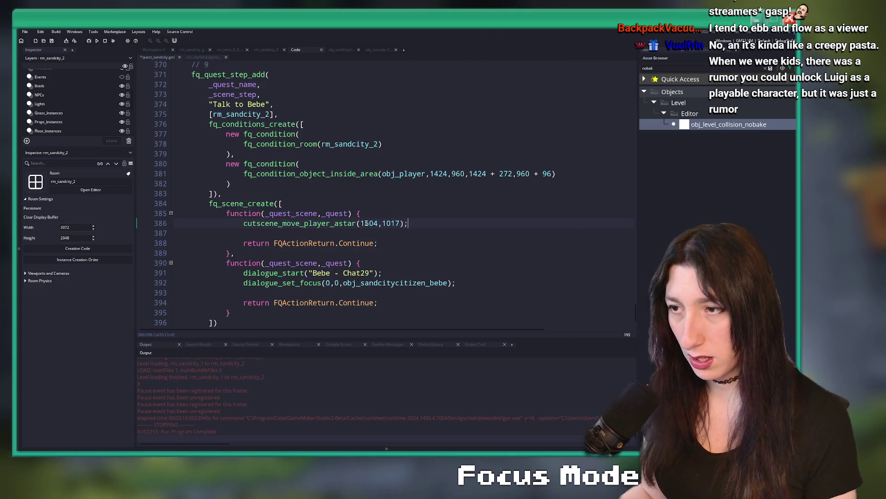
click(245, 224)
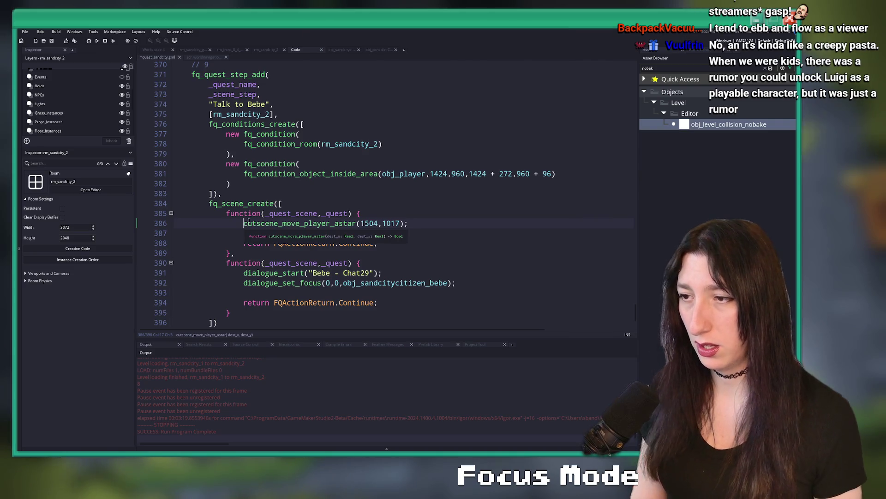
text(if ()
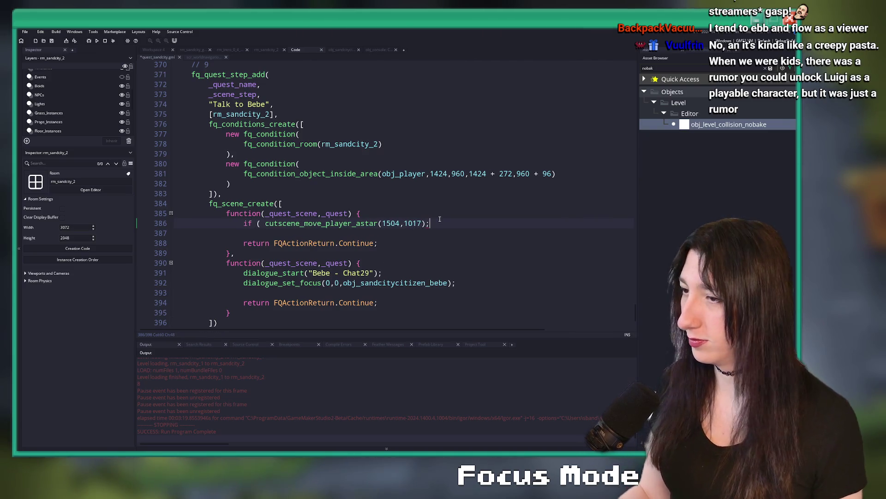
key(BackSpace)
text())
key(Down)
key(Down)
key(End)
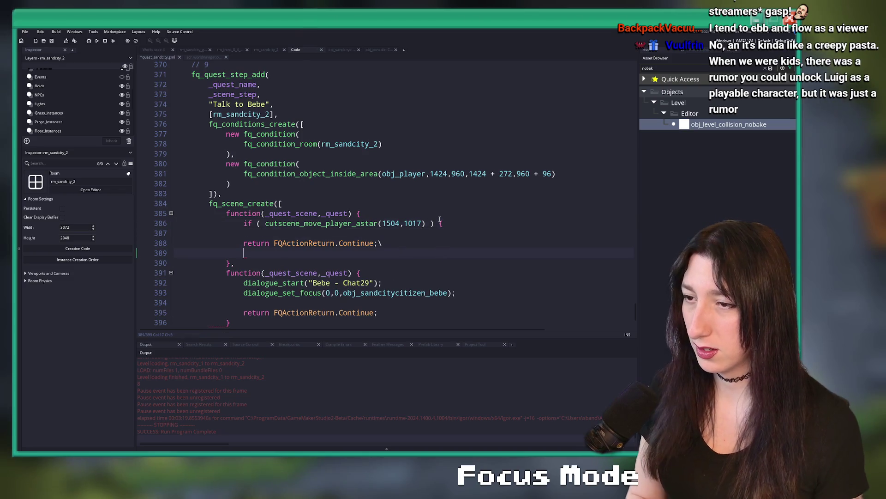
text(\)
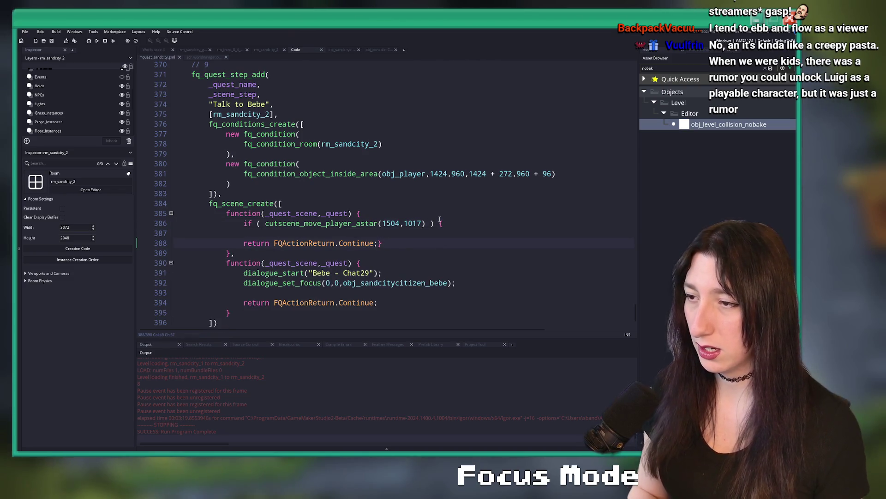
key(Return)
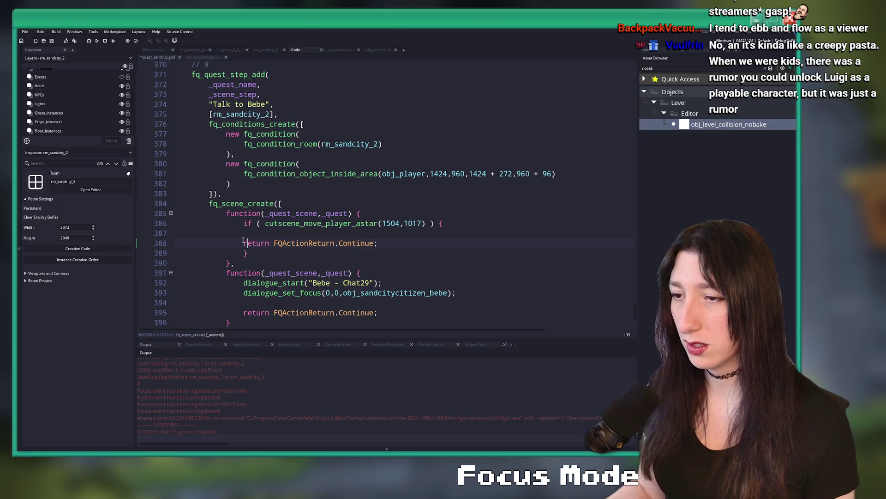
key(Tab)
key(Up)
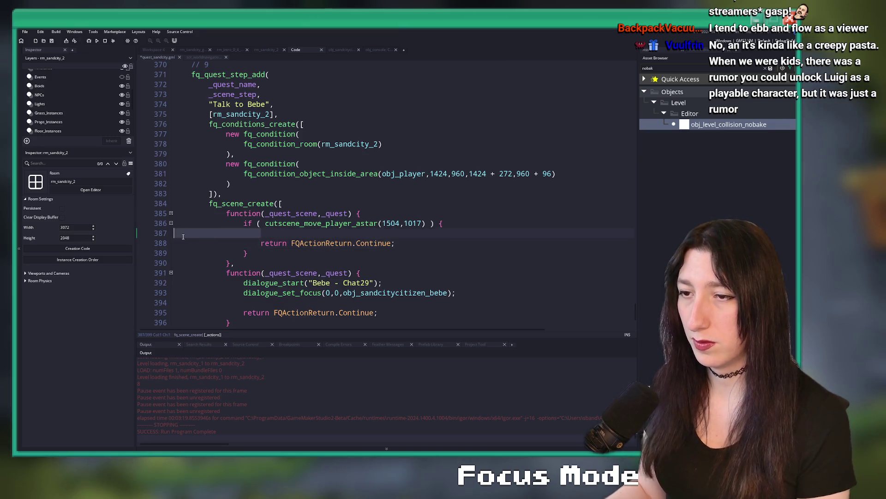
key(BackSpace)
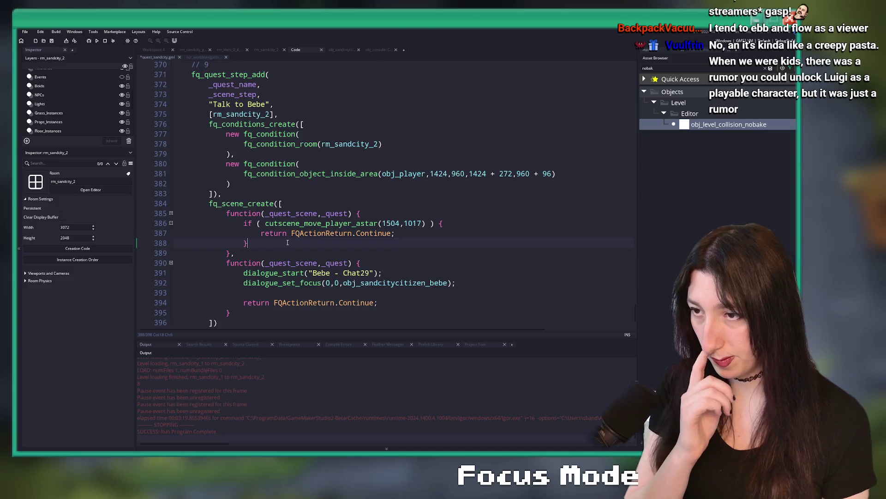
Add 'return FQActionReturn.Delay;' below the if block and save the quest_sandcity script.
key(Return)
key(Return)
text(retyr)
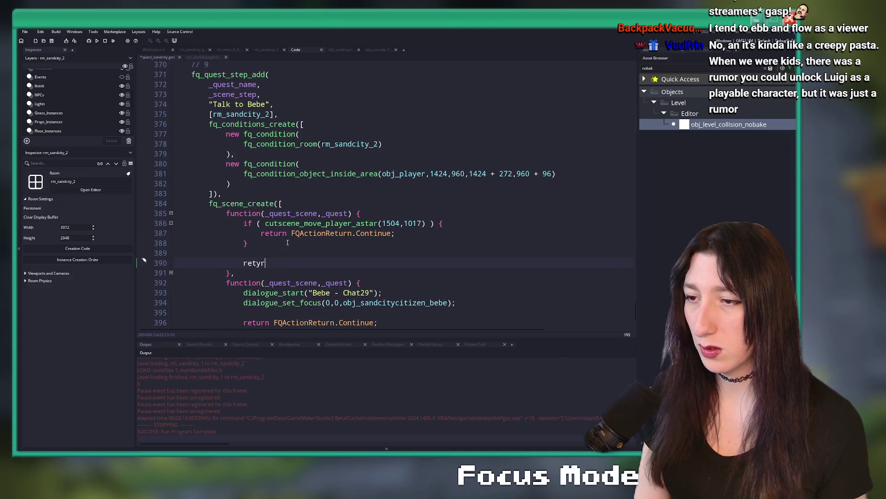
key(BackSpace)
key(BackSpace)
text(urn FQA)
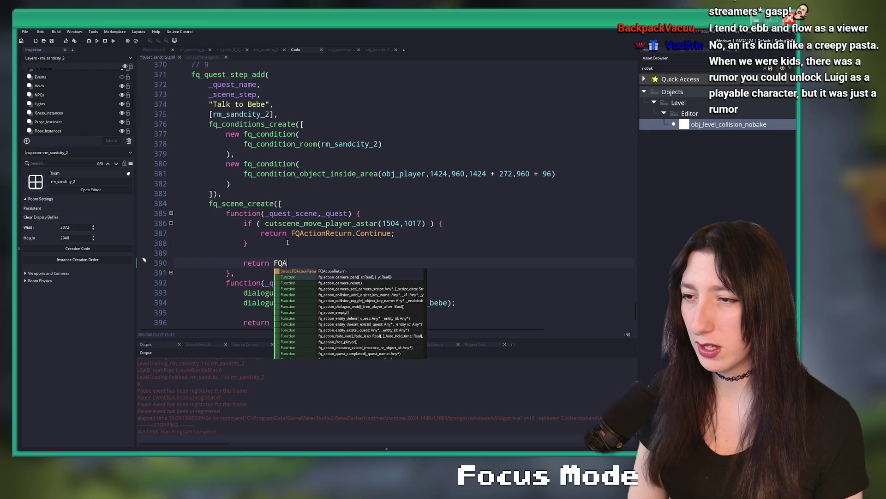
text(ctionReturn.)
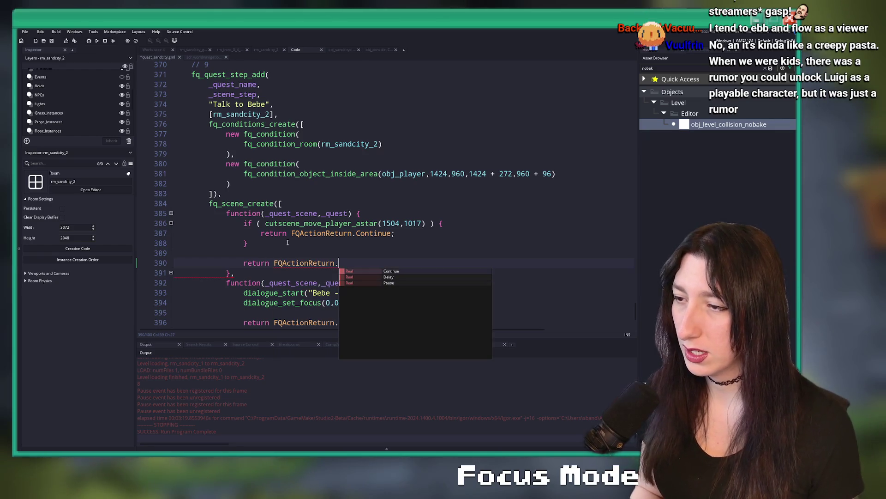
text(Delay;)
key(ctrl+s)
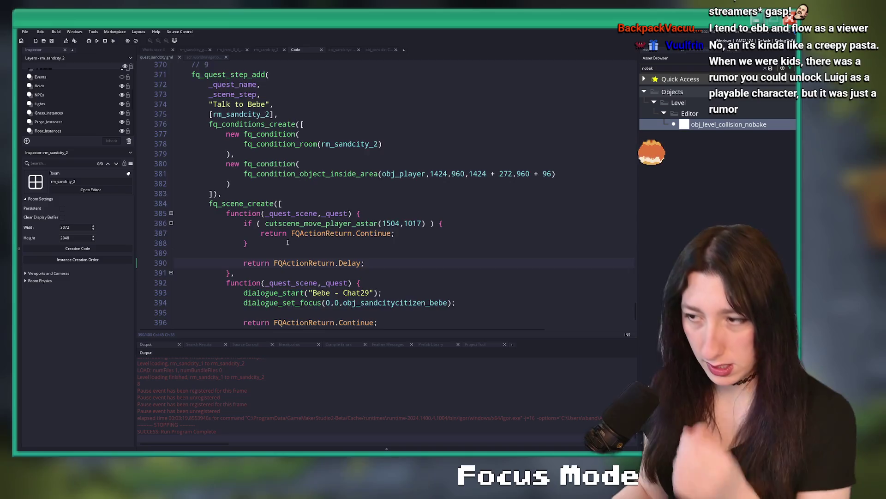
scroll(323, 222, down, 2)
scroll(363, 200, up, 2)
scroll(362, 201, up, 3)
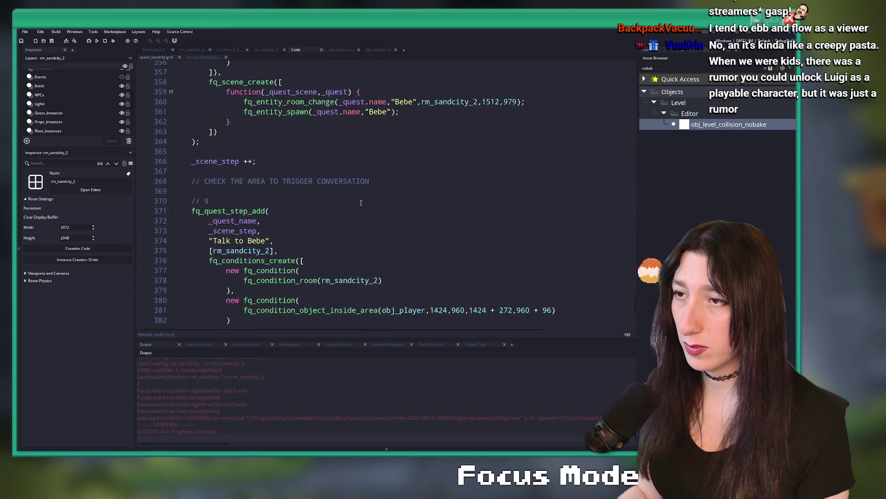
scroll(360, 205, down, 5)
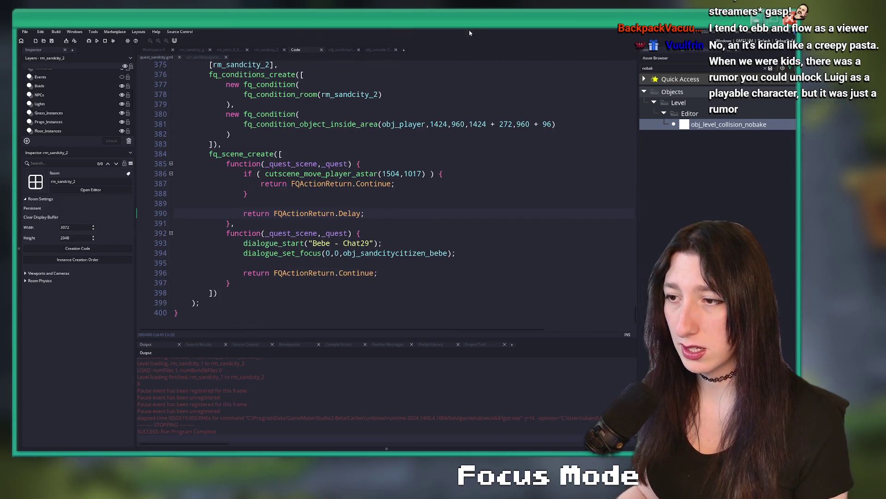
scroll(234, 259, up, 2)
scroll(234, 259, up, 2)
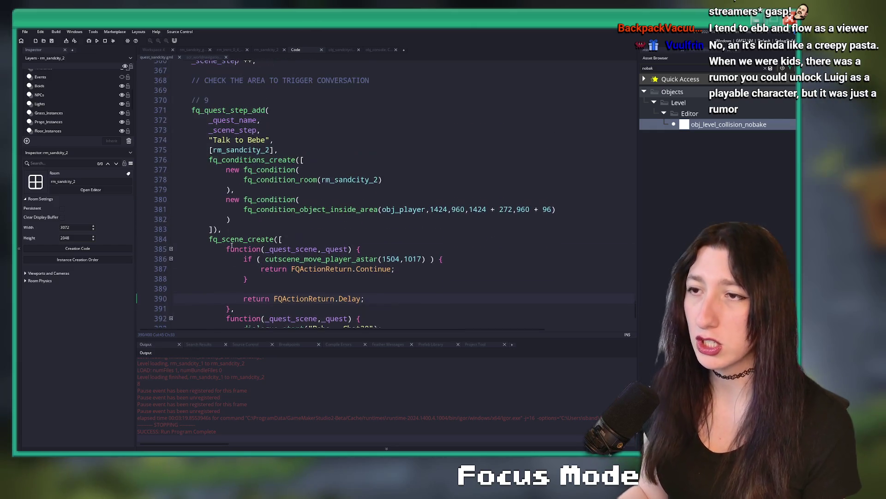
scroll(234, 259, up, 2)
scroll(271, 281, down, 5)
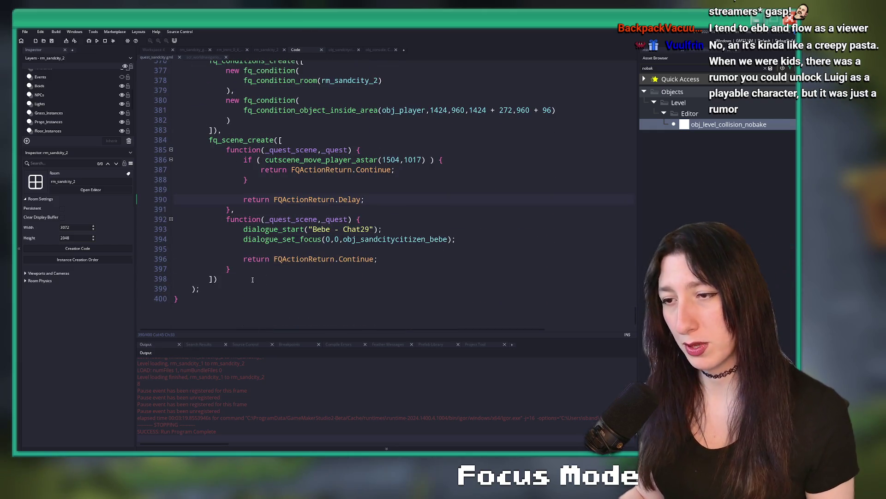
drag(253, 280, 175, 133)
key(ctrl+d)
scroll(243, 152, up, 6)
scroll(279, 269, down, 2)
scroll(279, 270, up, 3)
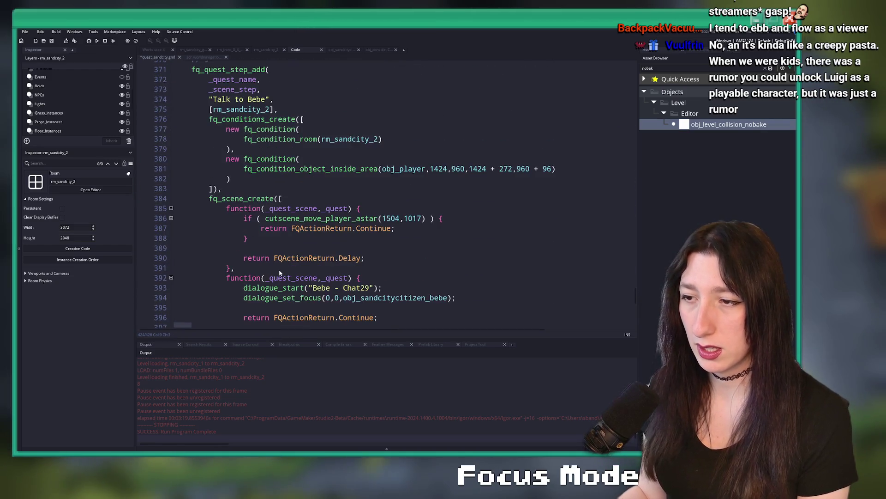
scroll(278, 273, down, 2)
key(ctrl+z)
click(296, 243)
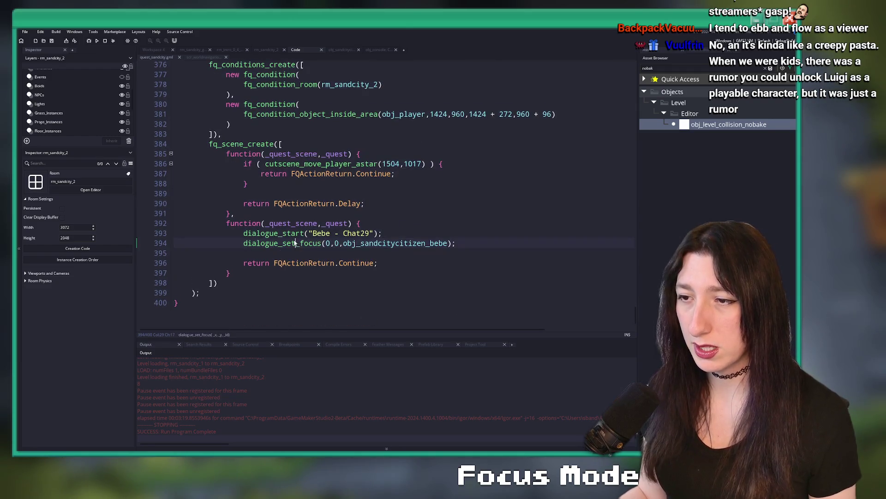
mouse_move(222, 285)
mouse_down()
mouse_move(194, 64)
mouse_move(195, 134)
mouse_up()
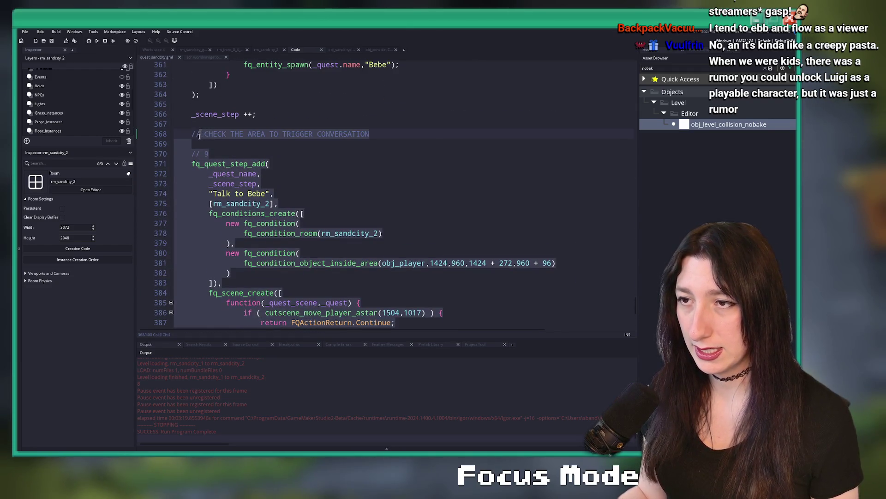
Duplicate the step 9 block and delete its trigger-area comment line.
key(ctrl+d)
scroll(194, 145, up, 13)
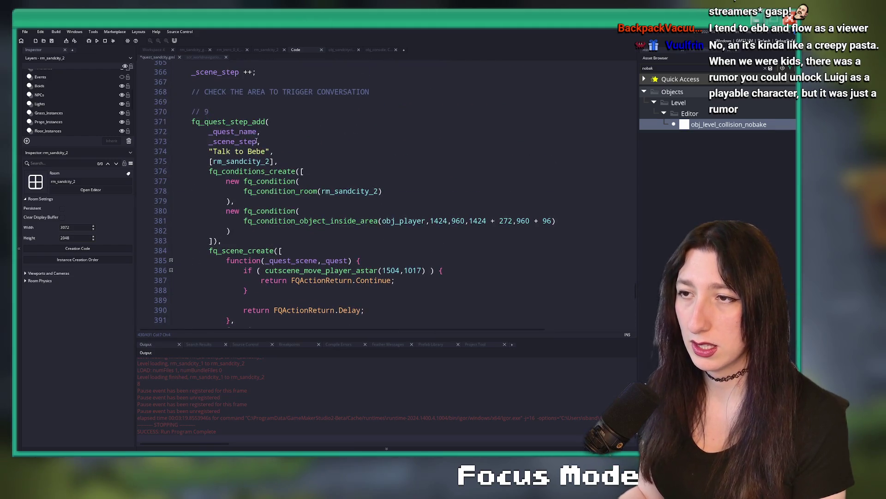
triple_click(385, 94)
key(Delete)
key(Delete)
Insert a blank line above the '// 10' comment for the _scene_step increment.
click(180, 69)
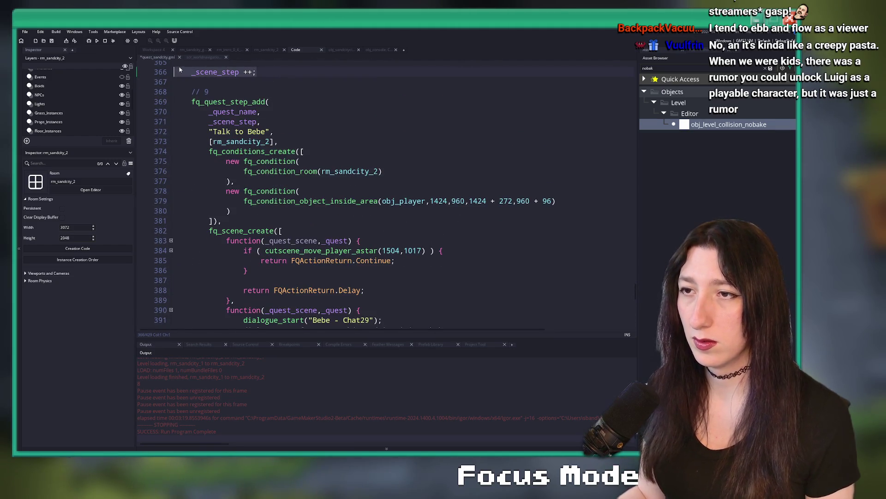
scroll(257, 218, down, 9)
double_click(207, 126)
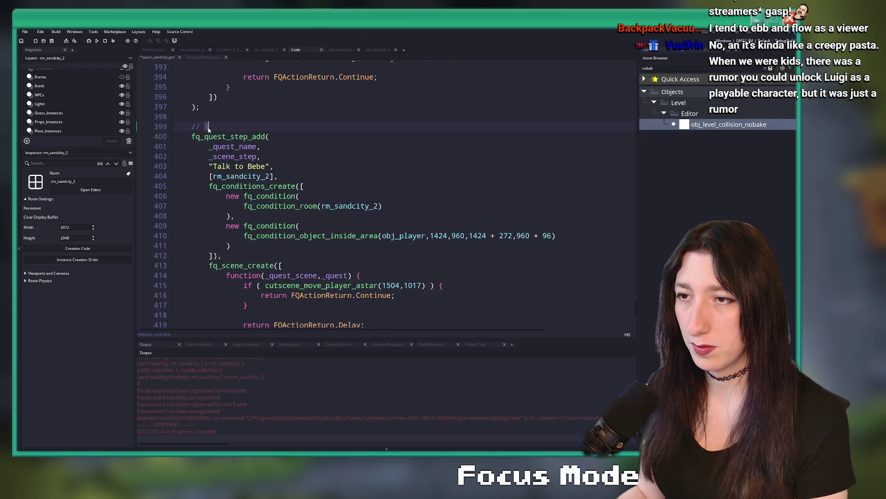
key(Home)
key(Return)
key(Return)
key(Up)
key(Up)
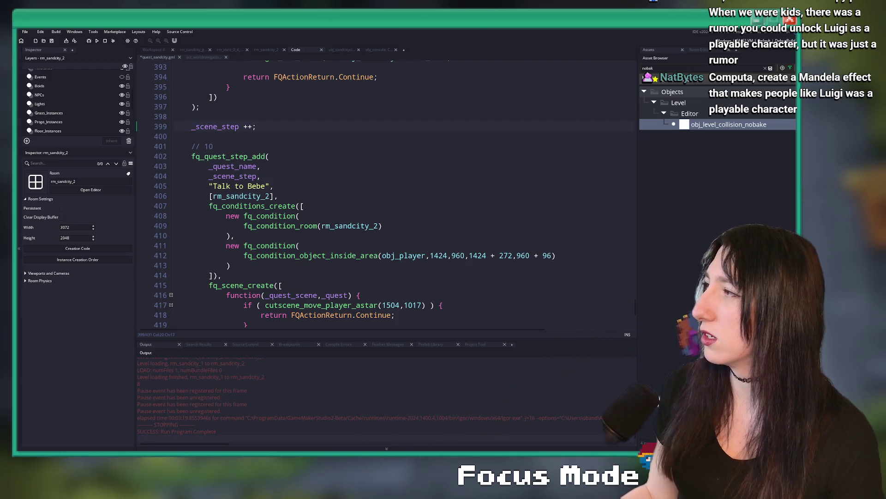
text(smash )
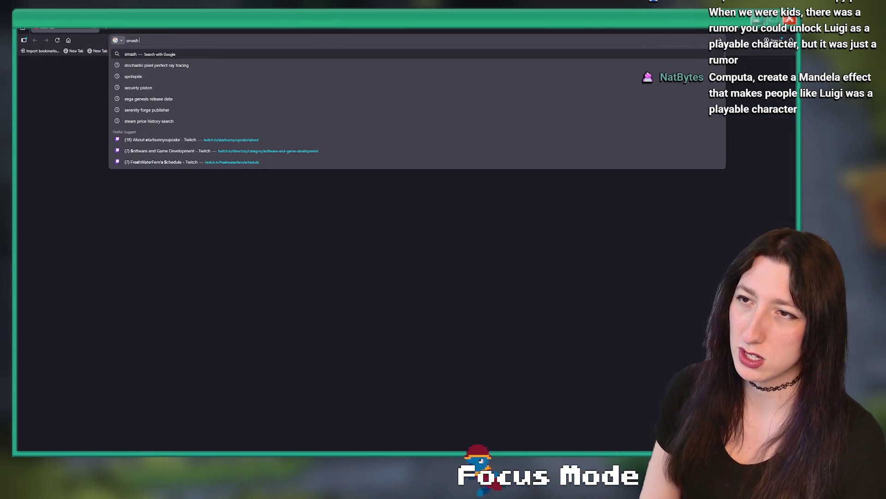
text(64 roster)
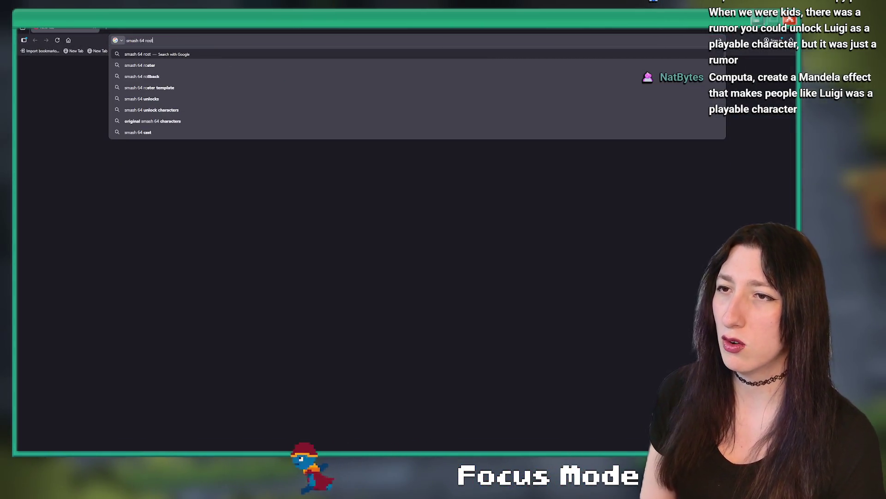
key(Return)
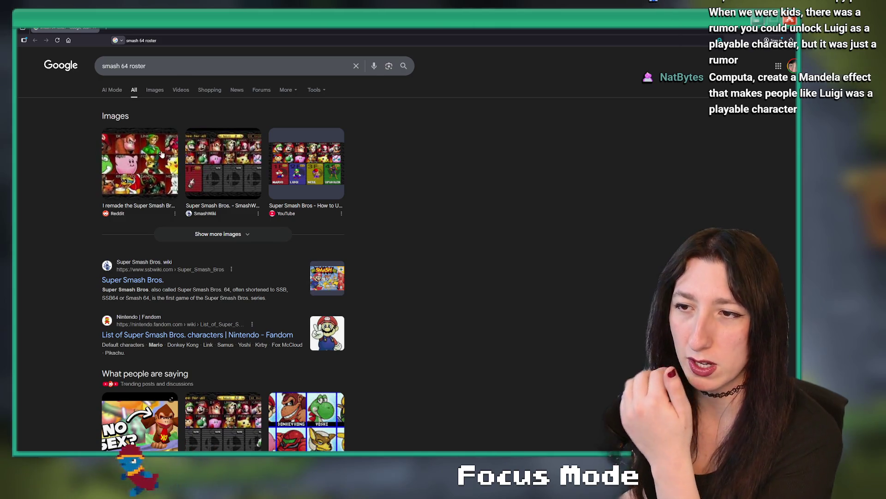
click(157, 92)
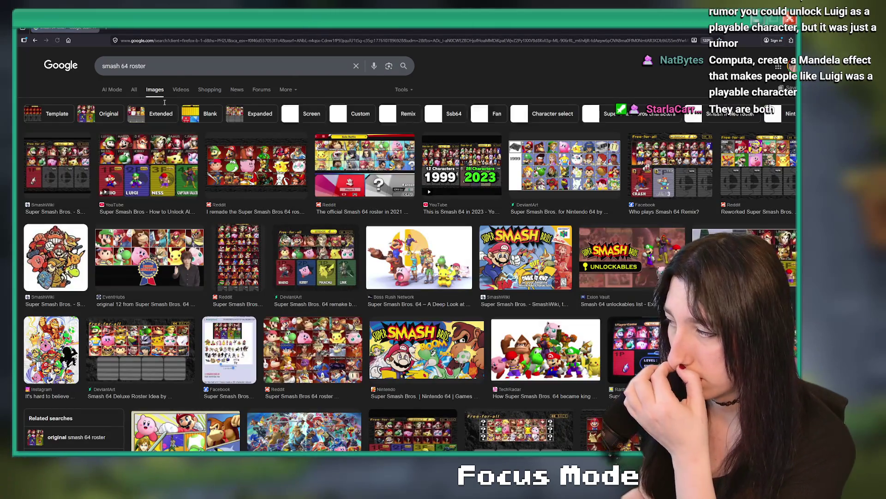
click(239, 161)
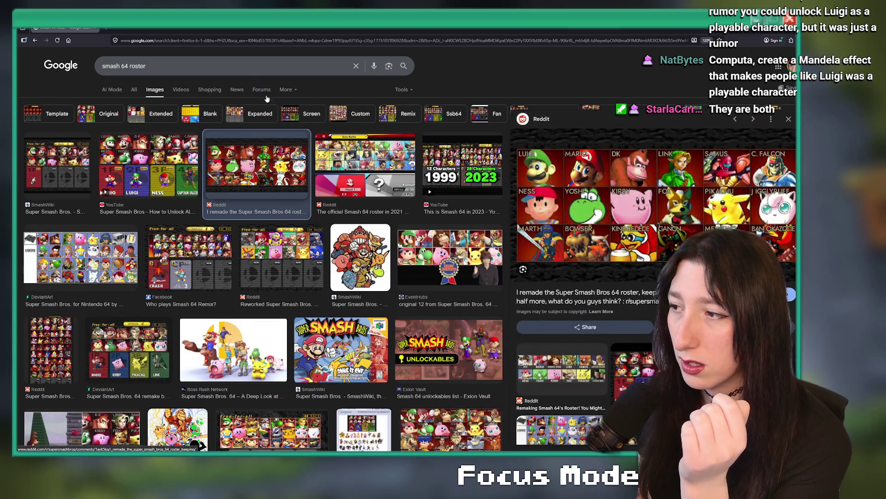
key(Left)
key(Left)
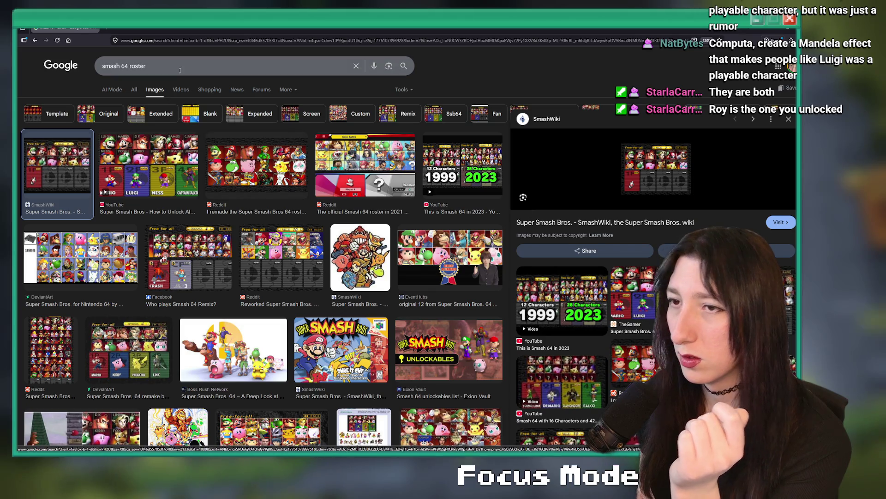
click(231, 66)
text(full)
key(Return)
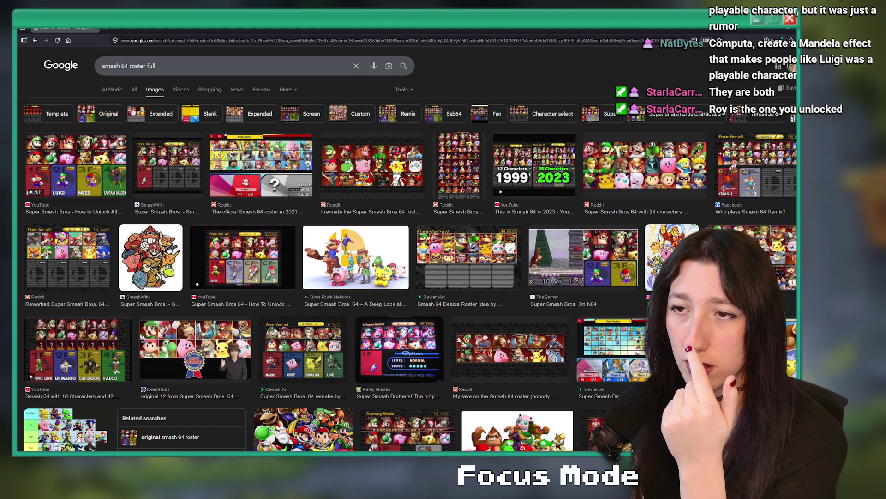
click(53, 158)
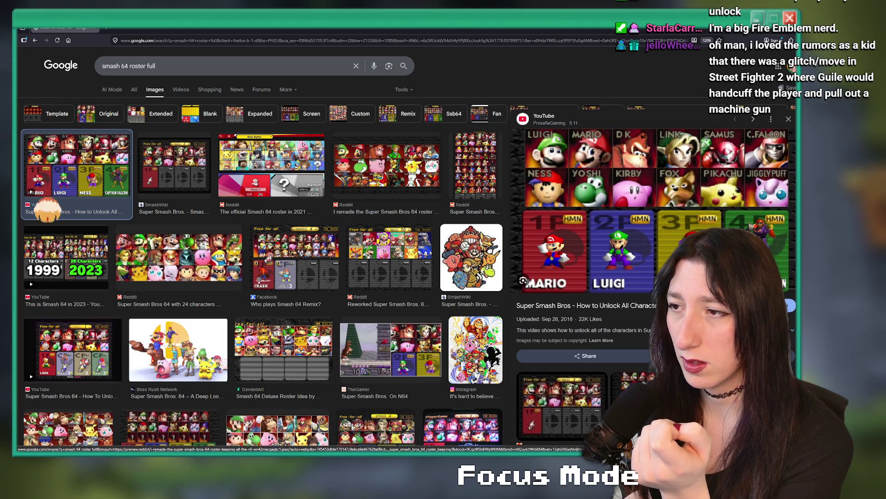
scroll(307, 199, down, 3)
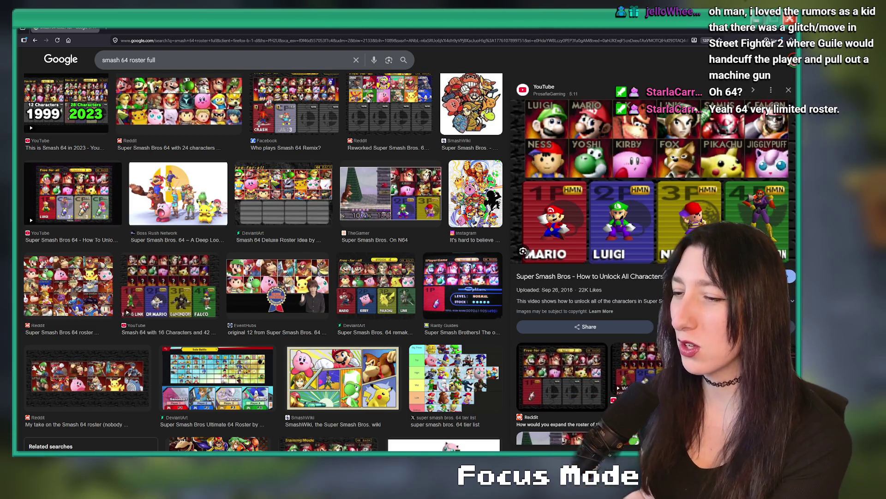
scroll(342, 222, down, 3)
scroll(342, 221, down, 1)
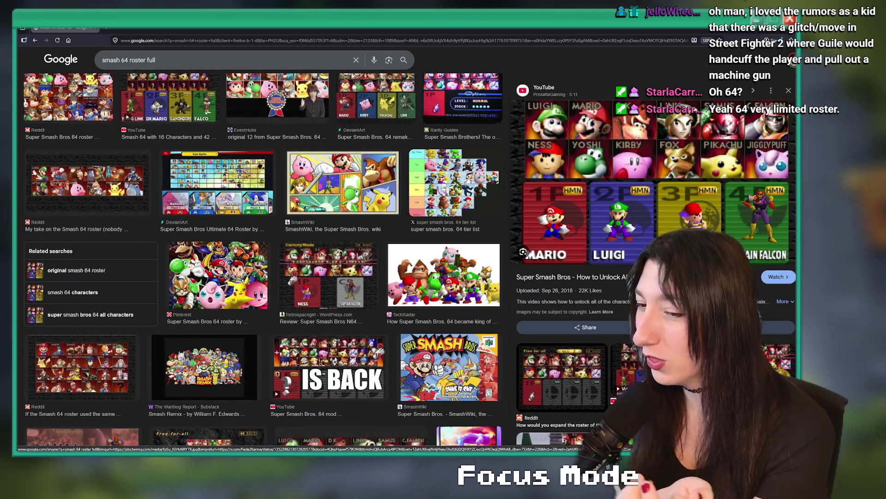
scroll(158, 206, down, 6)
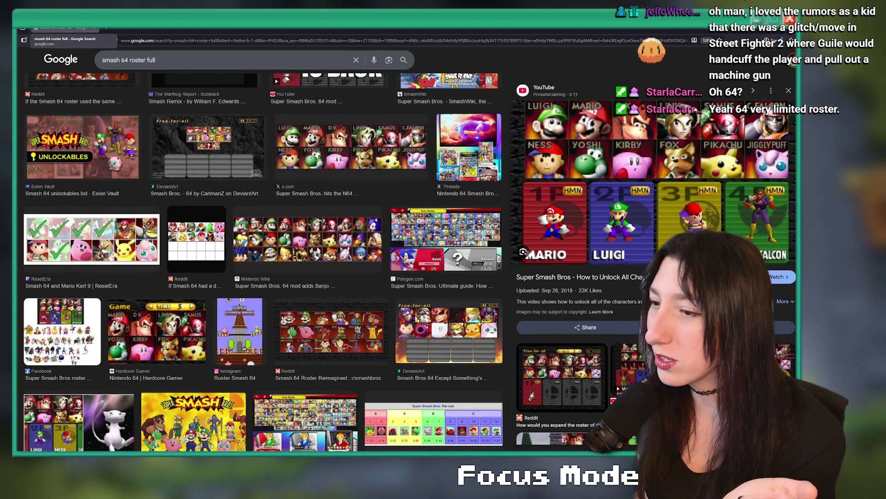
key(alt+Tab)
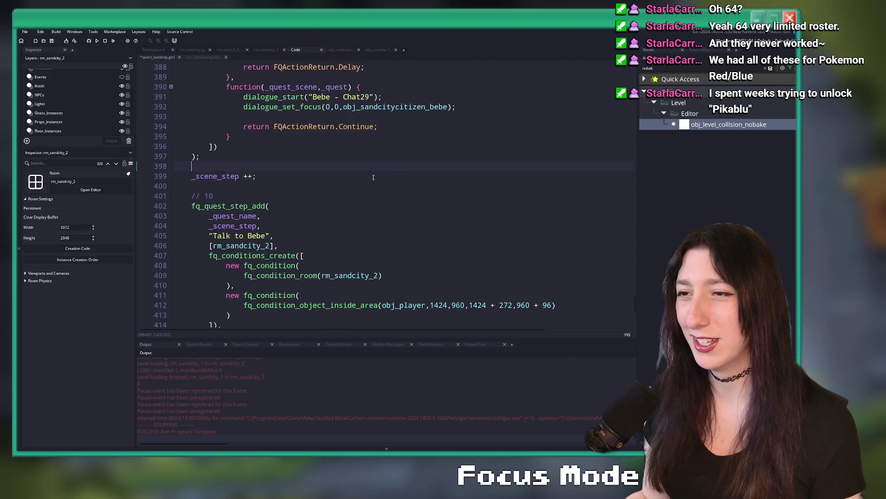
Clear step 10's name to an empty string and set its room to rm_sandcity_gubgubcaves.
scroll(395, 209, down, 2)
scroll(282, 169, up, 1)
key(Down)
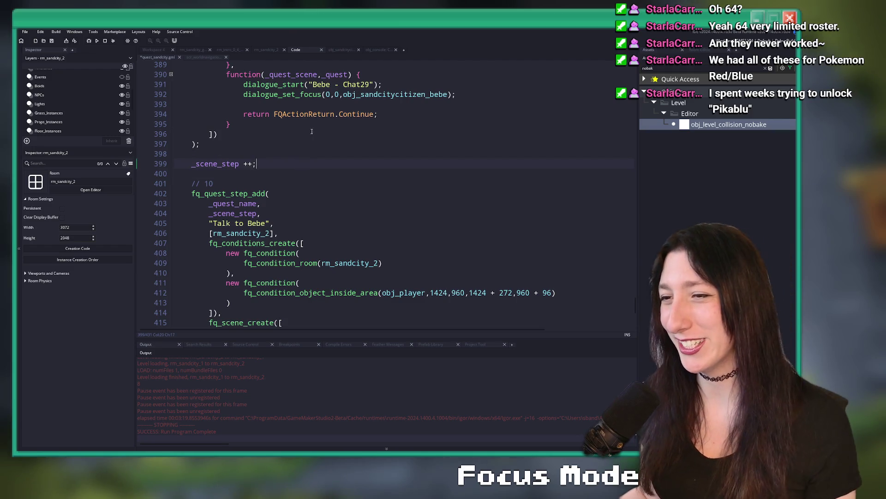
click(298, 152)
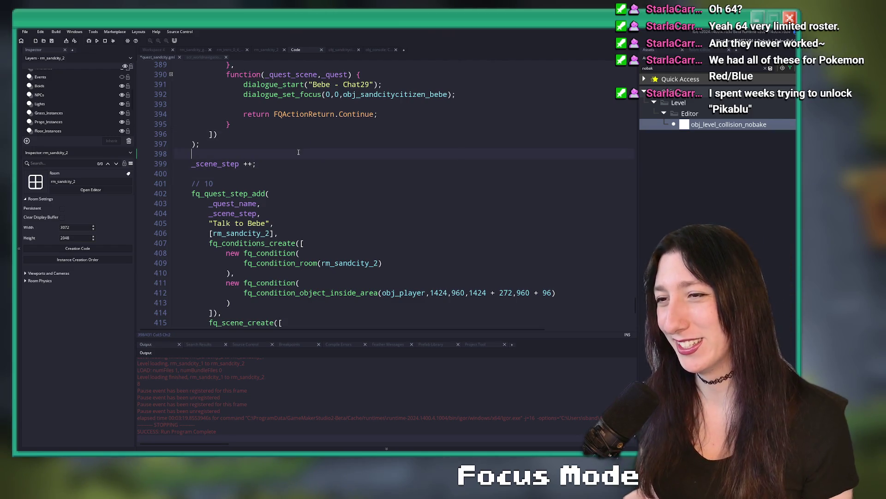
drag(268, 223, 213, 223)
key(BackSpace)
click(271, 233)
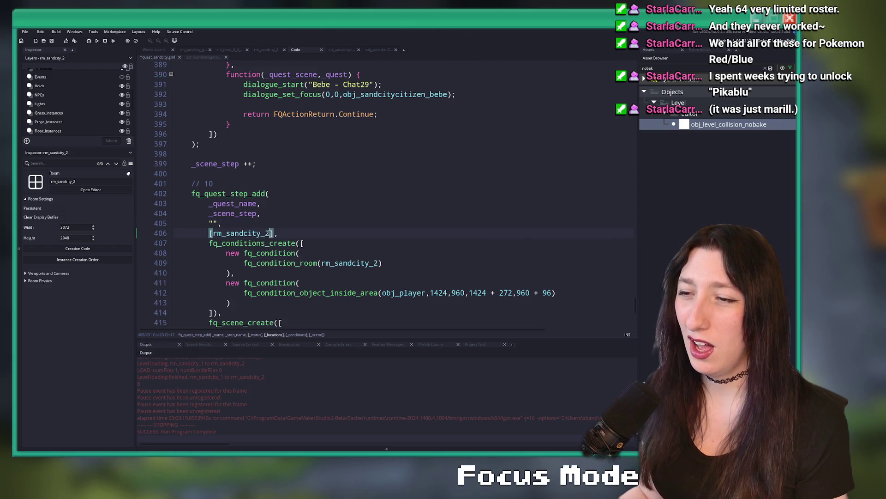
key(BackSpace)
click(289, 282)
Make the room condition check rm_sandcity_gubgubcaves and remove the player-inside-area condition.
scroll(382, 192, down, 3)
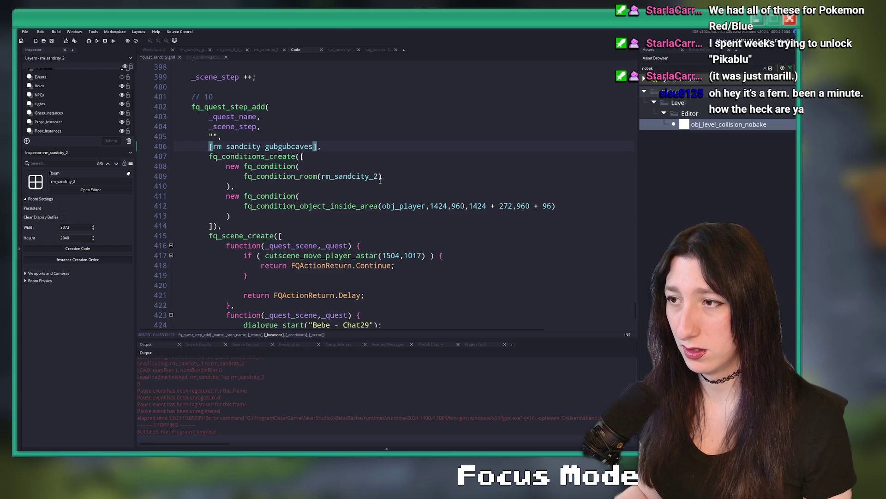
double_click(263, 147)
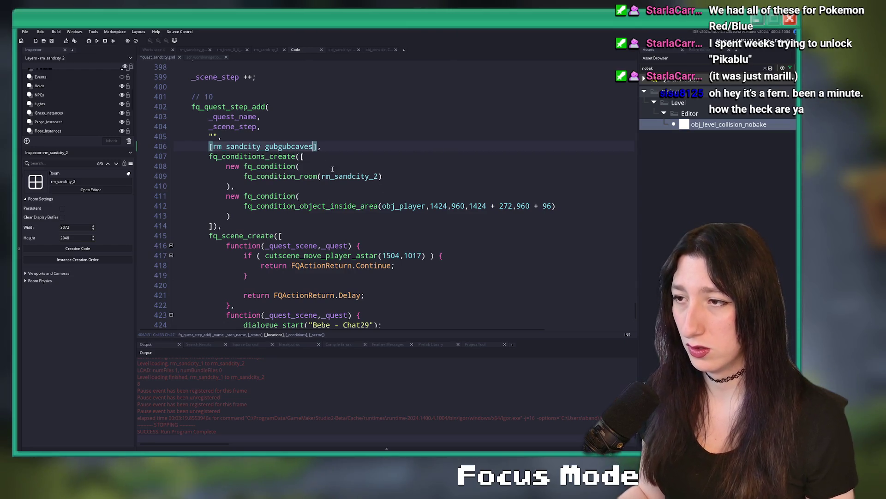
key(ctrl+c)
double_click(350, 176)
key(ctrl+v)
drag(235, 212, 235, 186)
key(BackSpace)
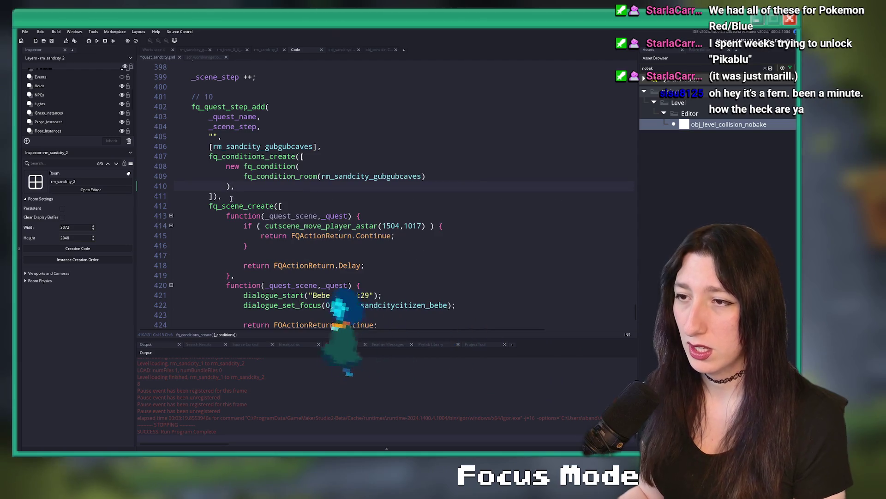
key(BackSpace)
Delete the Chat29 dialogue scene function from step 10.
scroll(277, 207, down, 2)
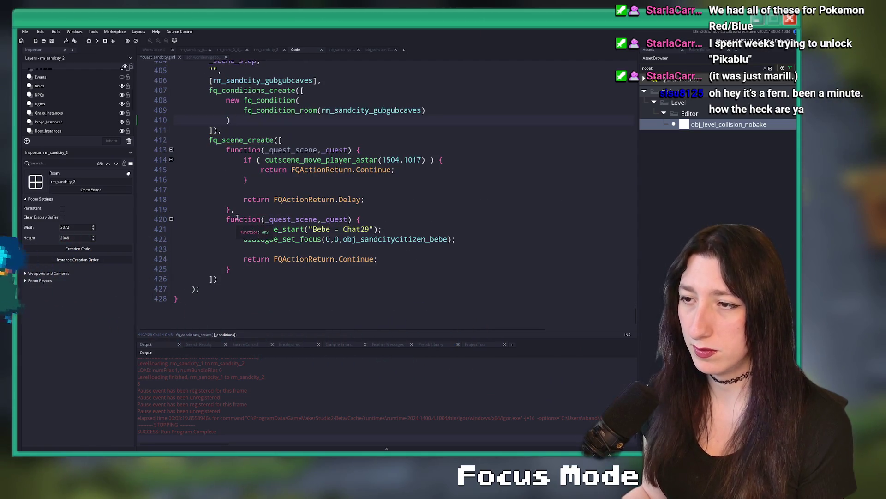
mouse_move(231, 274)
mouse_down()
mouse_move(227, 165)
mouse_move(194, 233)
mouse_move(160, 220)
mouse_up()
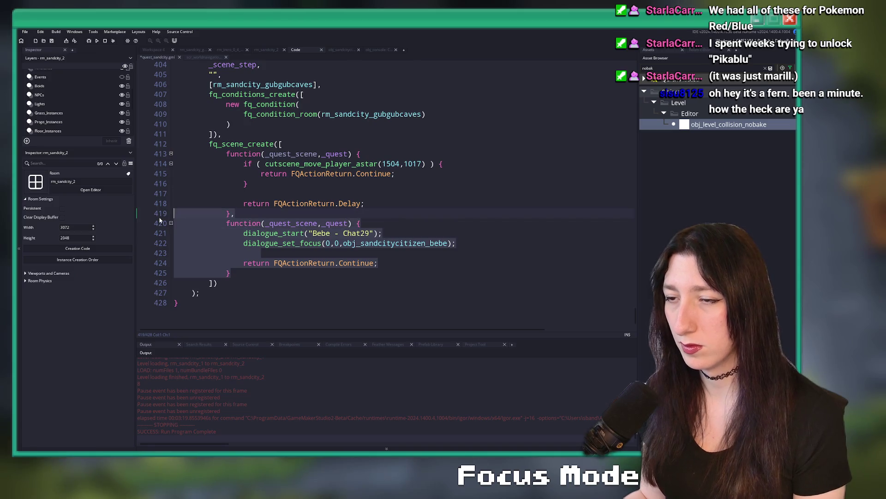
key(BackSpace)
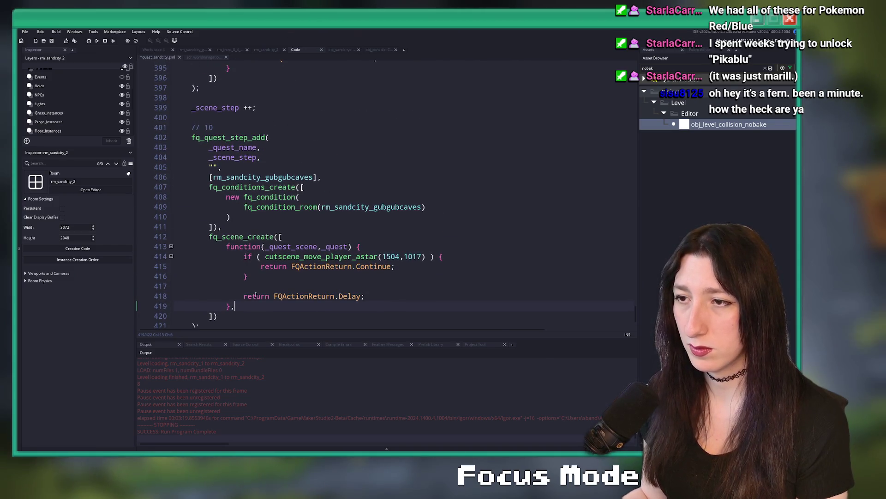
Comment out the player-move check and change the return value from Delay to Continue.
click(417, 266)
click(247, 296)
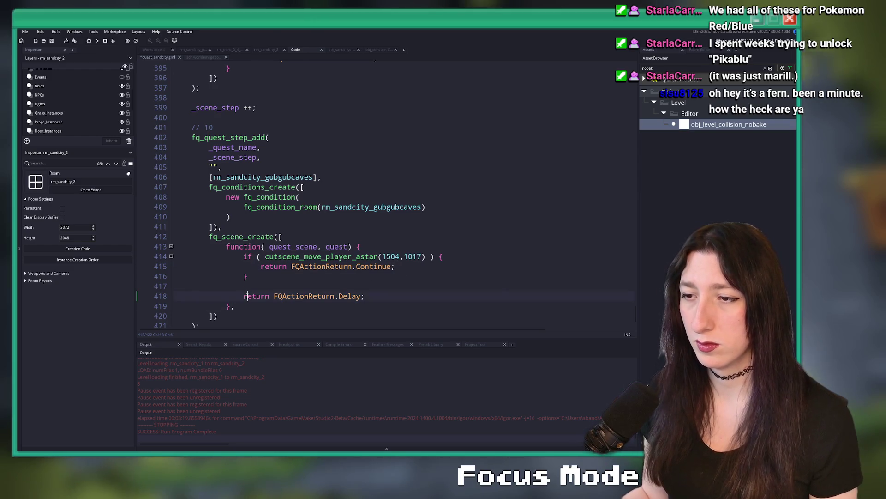
click(237, 255)
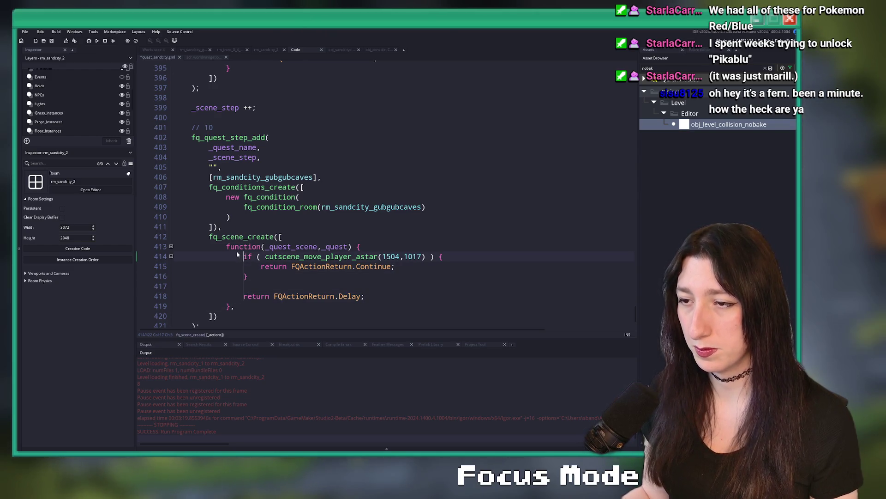
shift+click(250, 277)
key(ctrl+k)
double_click(347, 296)
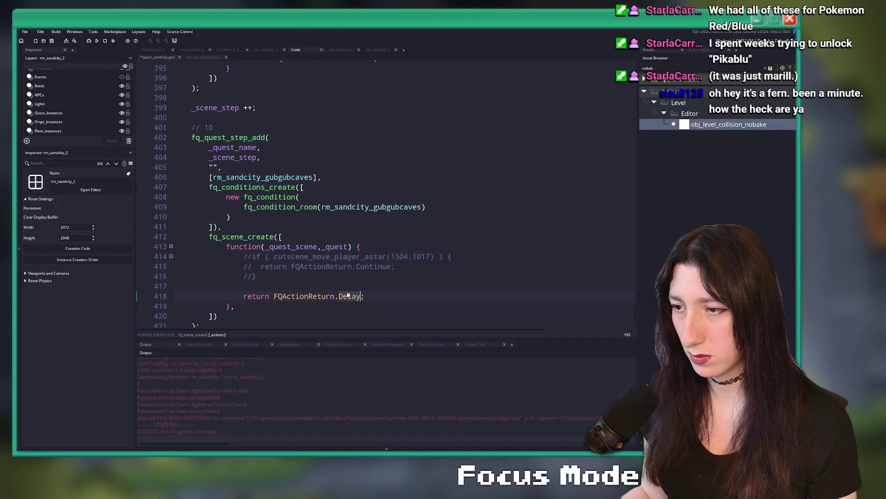
text(C)
key(Return)
Run the game with F5 to test quest step 10.
key(F5)
scroll(353, 231, up, 3)
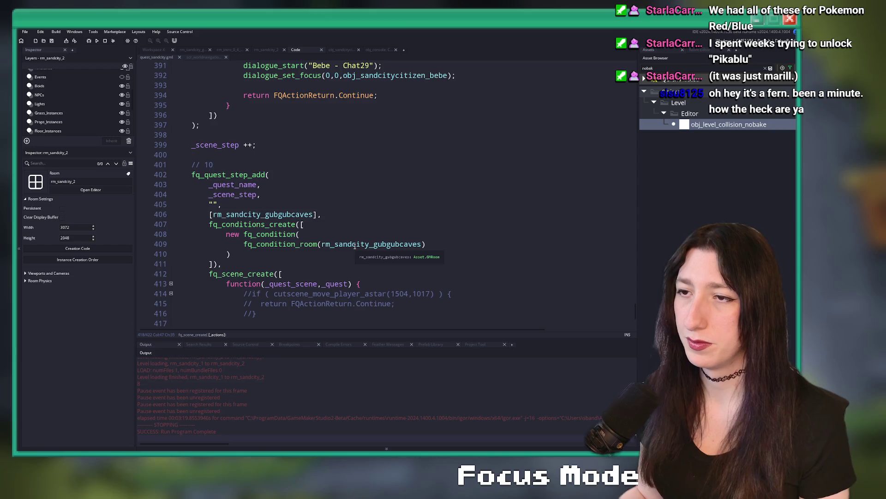
scroll(314, 152, up, 6)
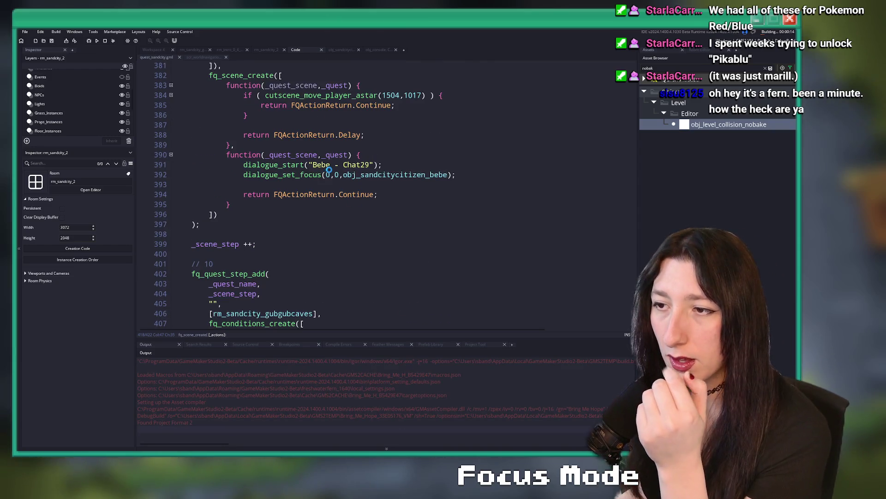
Stop the game and copy Bebe's case 7 block into new case 9 and case 10 labels.
click(106, 41)
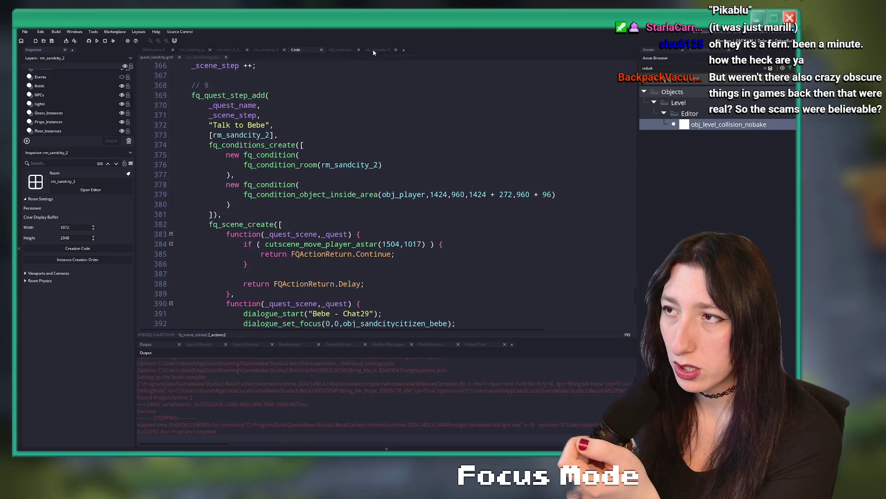
click(340, 50)
scroll(250, 282, down, 5)
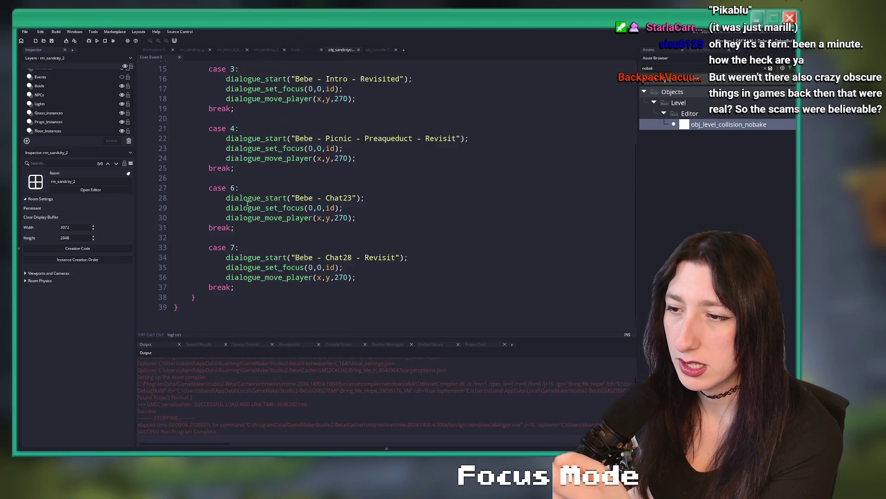
drag(245, 298, 175, 237)
key(ctrl+d)
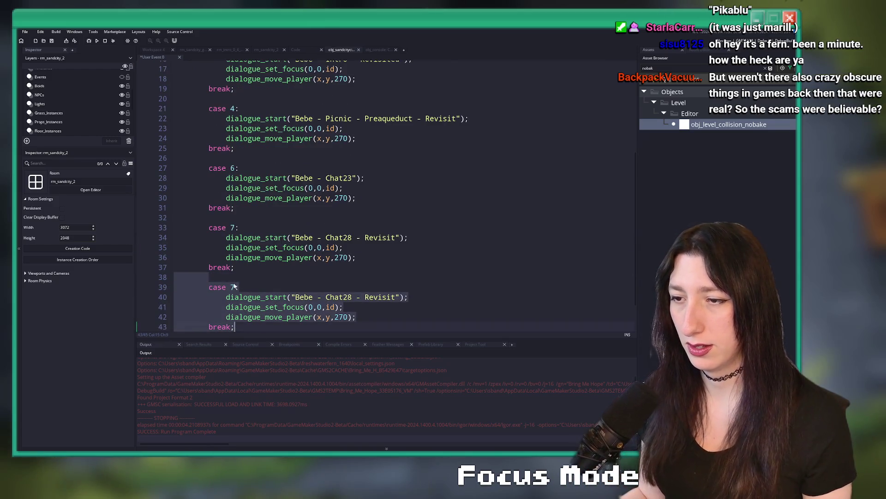
click(232, 286)
text(9)
key(ctrl+d)
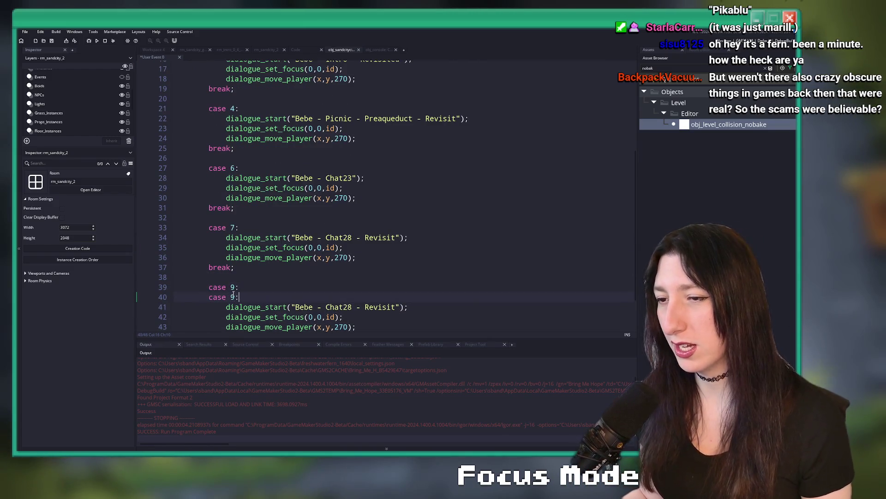
click(232, 297)
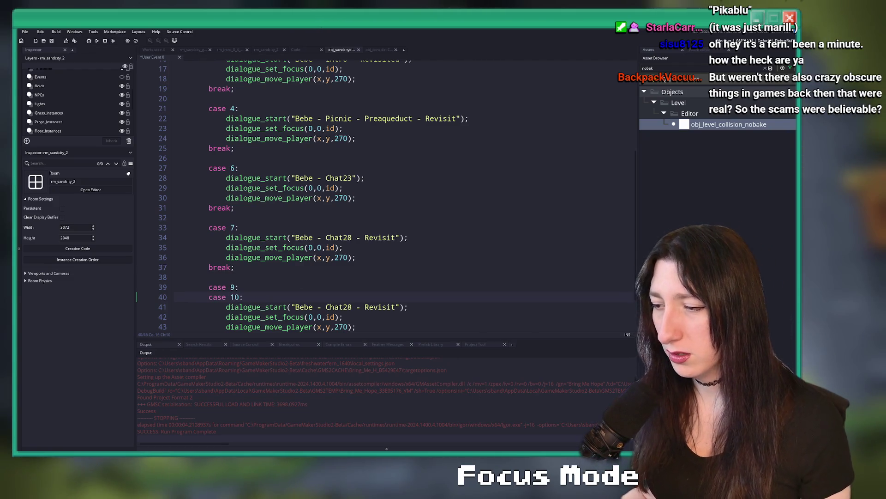
Copy the 'Bebe - Chat30 - Revisit' name from the dialogue spreadsheet into the code.
key(alt+Tab)
click(107, 125)
key(ctrl+c)
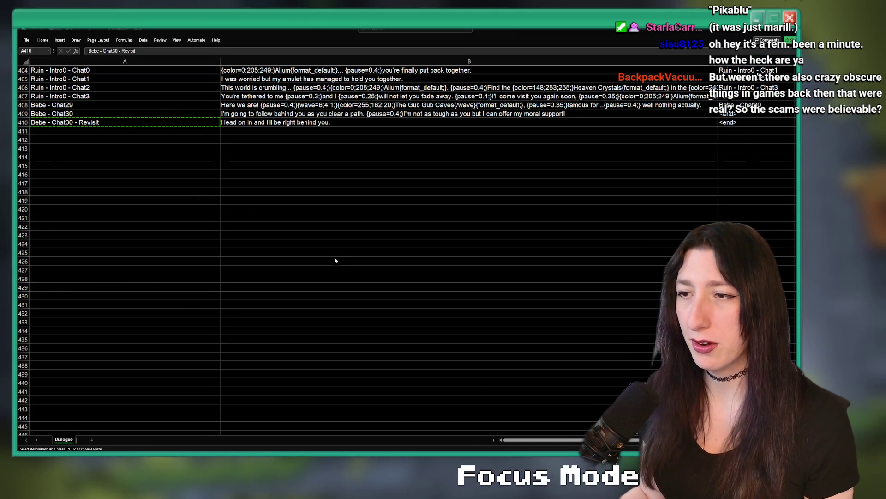
key(alt+Tab)
click(373, 307)
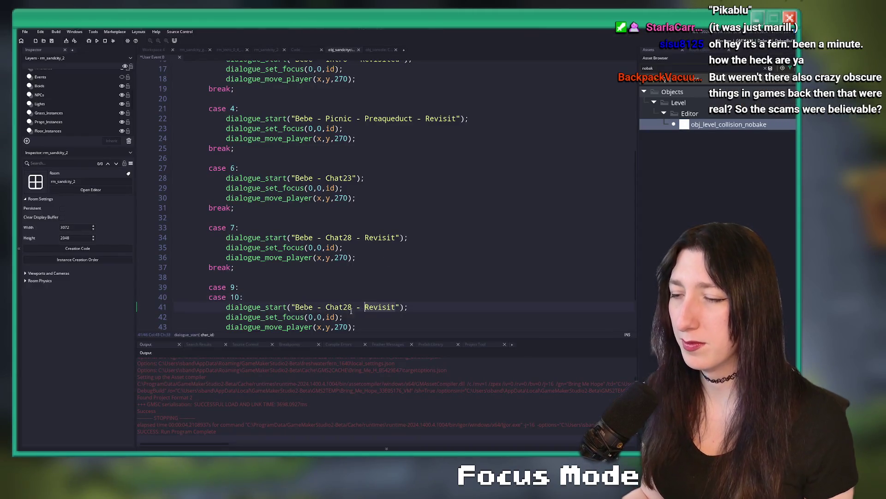
Paste 'Bebe - Chat30 - Revisit' into the new case's dialogue_start and run with F5.
key(ctrl+v)
scroll(469, 270, down, 1)
key(BackSpace)
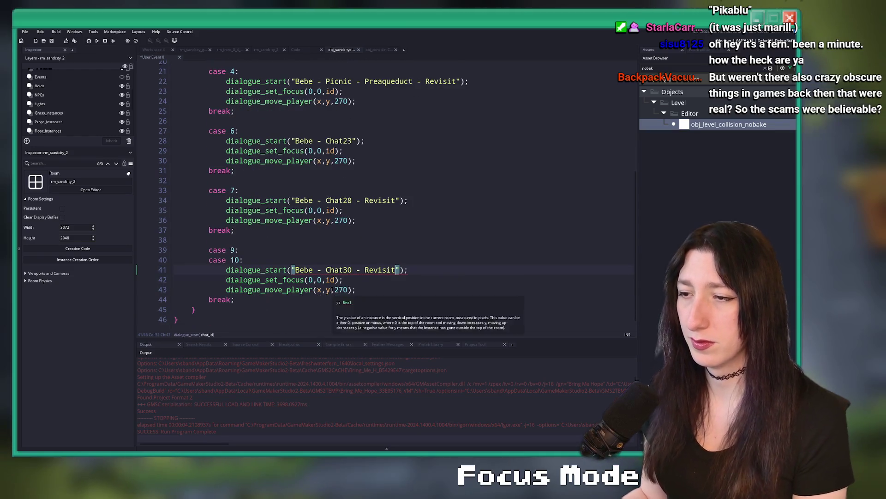
key(F5)
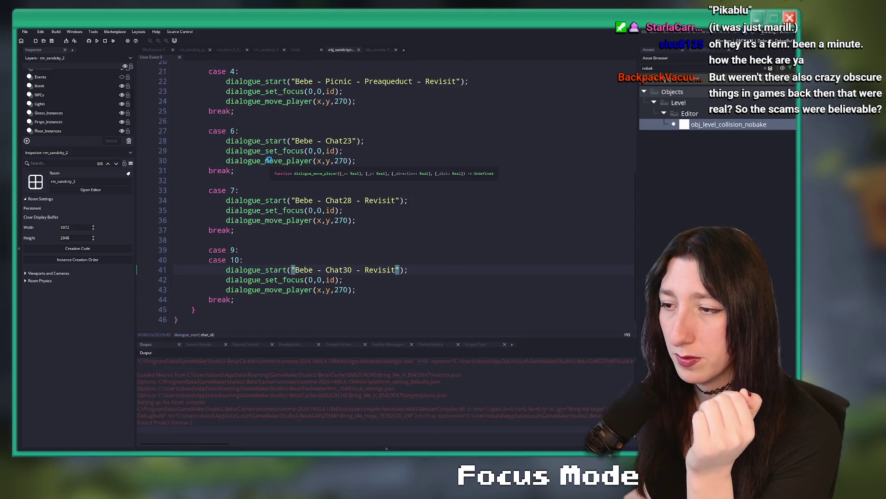
Select the new case's player-move line, then go back to the quest_sandcity script.
drag(356, 290, 226, 289)
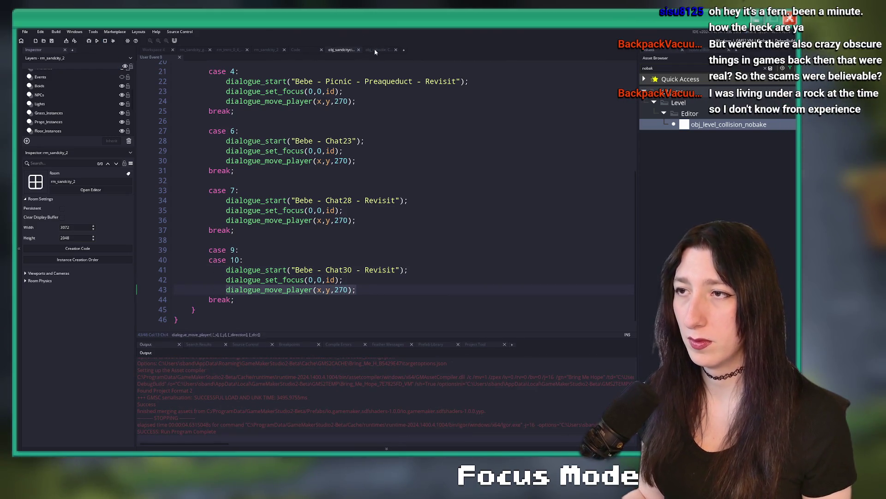
click(308, 52)
scroll(332, 171, down, 11)
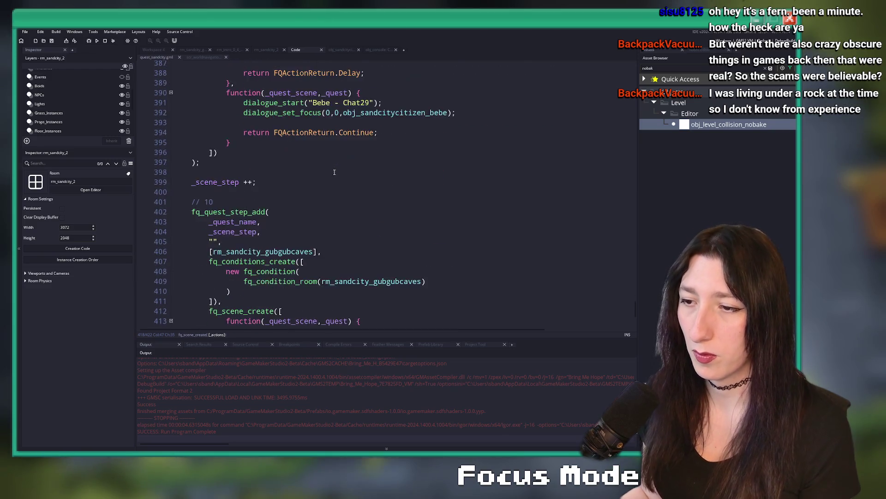
scroll(341, 185, up, 3)
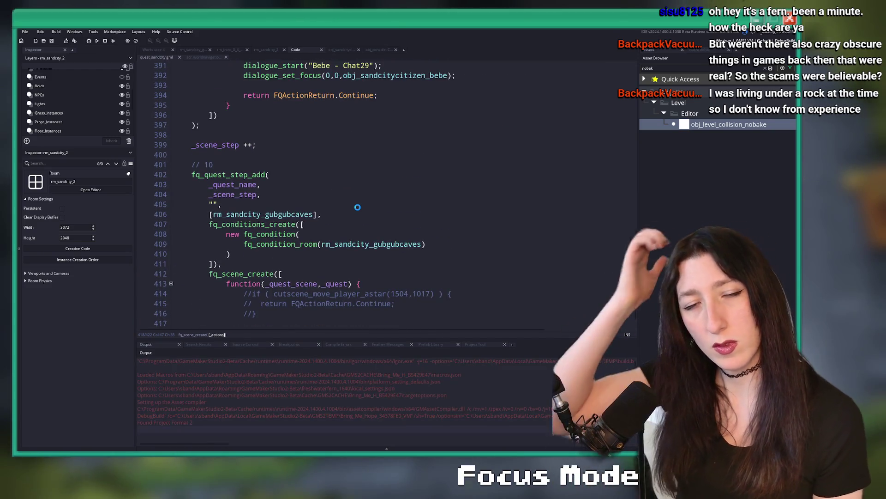
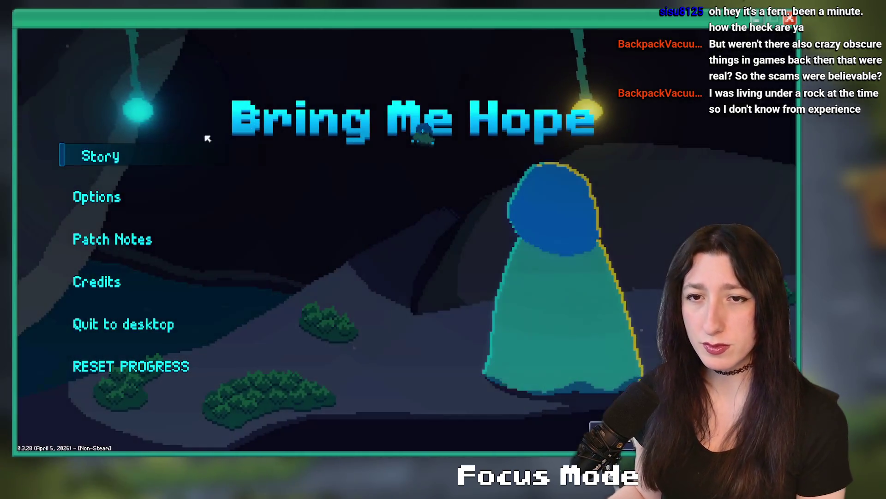
Start a story run, walk north up the cobbled road and west to the forest path, then close the build.
click(123, 152)
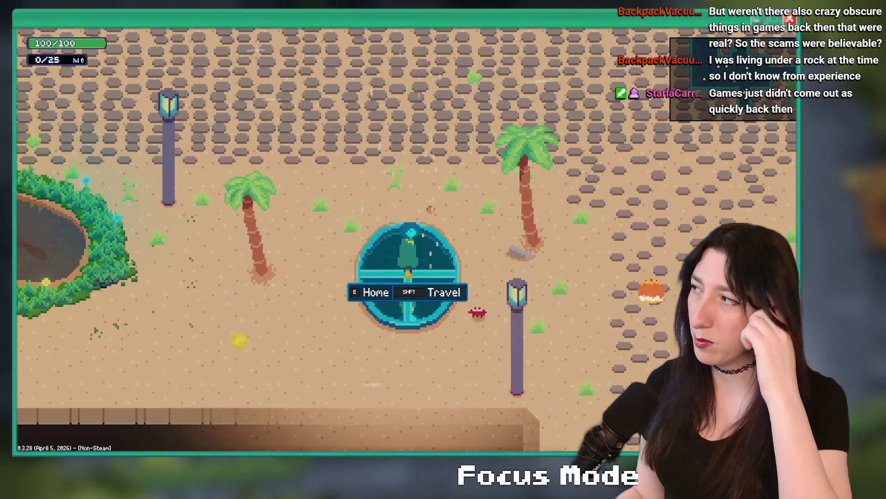
key(w)
key(a)
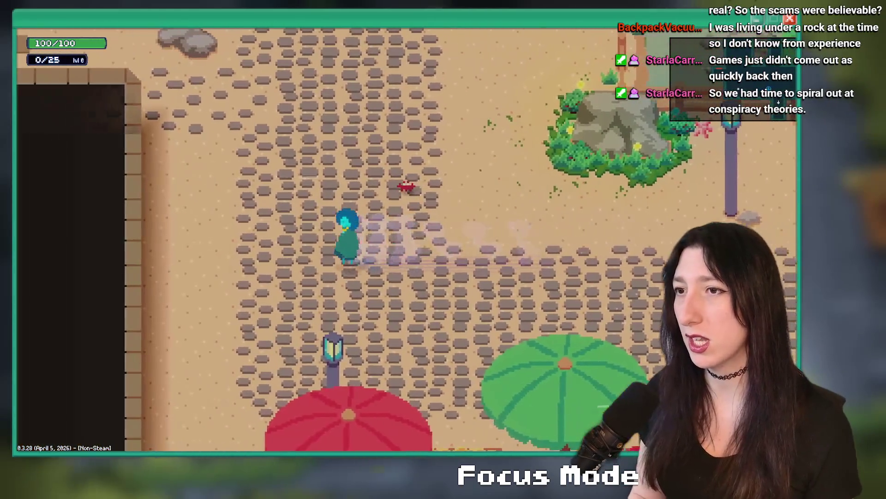
key(w)
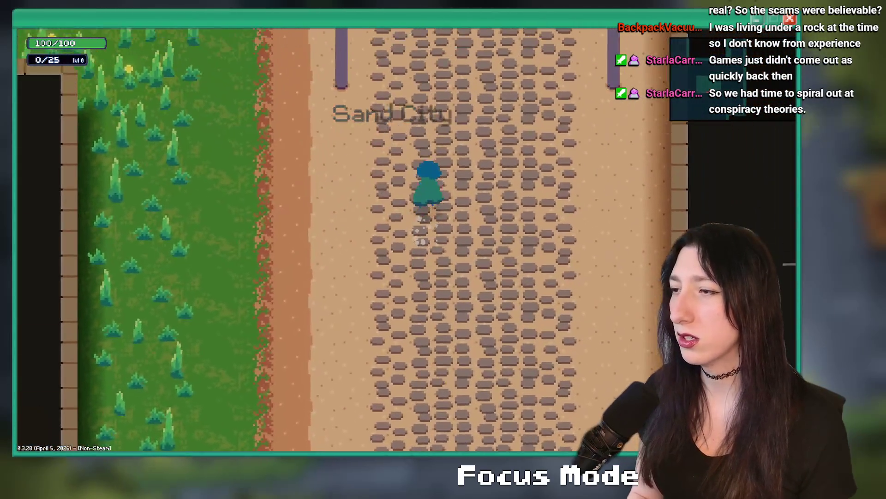
key(w)
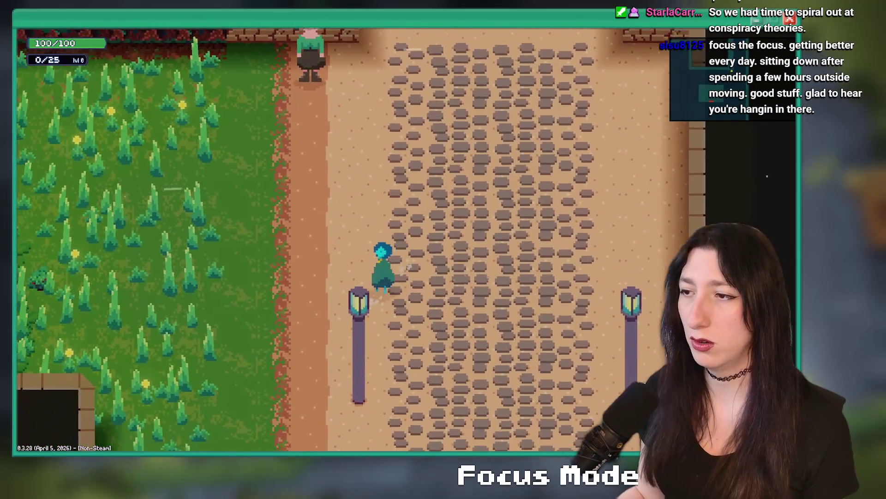
key(a)
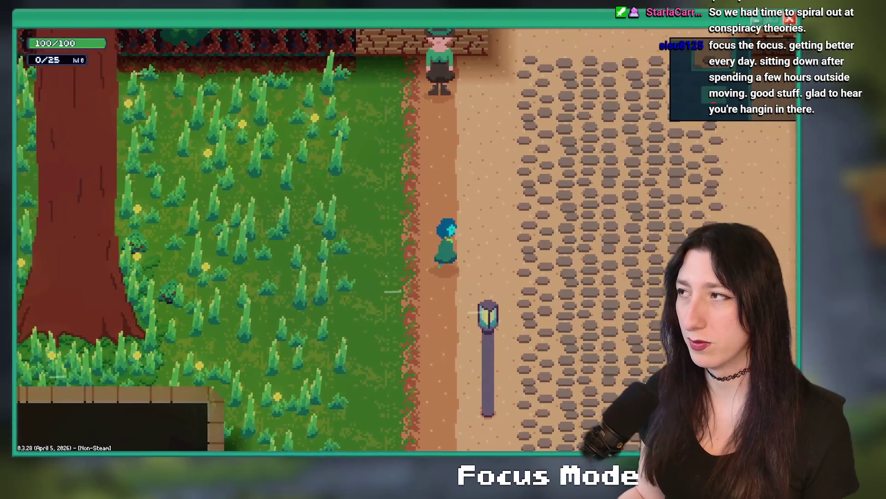
key(Escape)
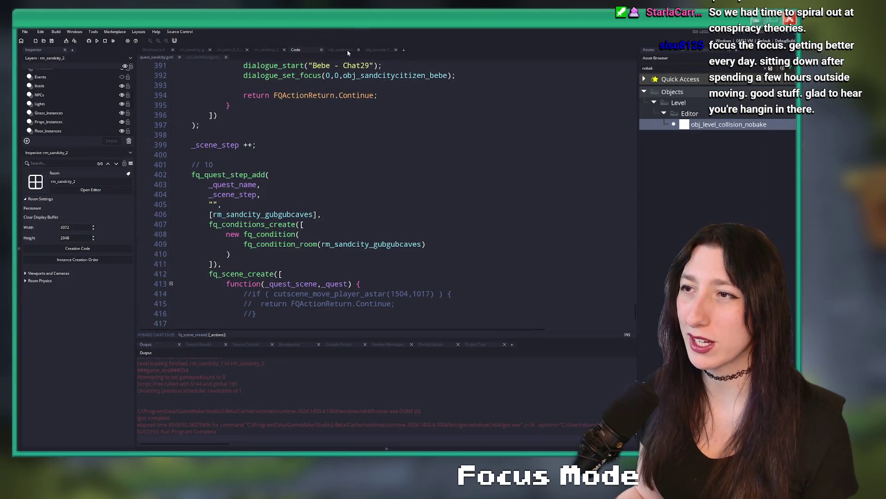
Delete the white collision block from rm_sandcity_2 and rerun the game with F5.
click(205, 50)
click(266, 49)
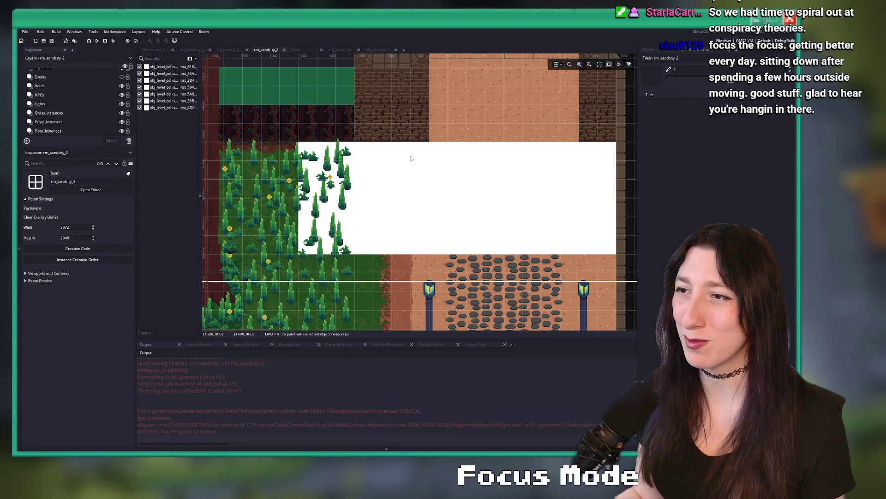
click(434, 178)
key(Delete)
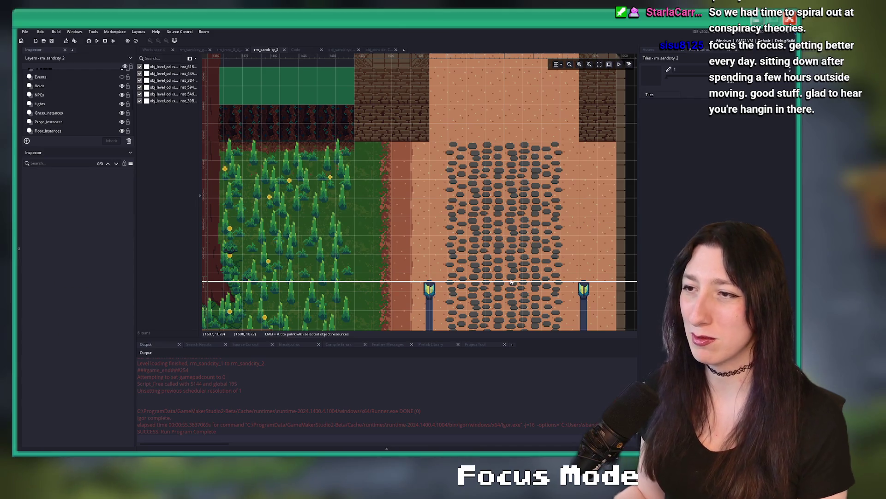
key(F5)
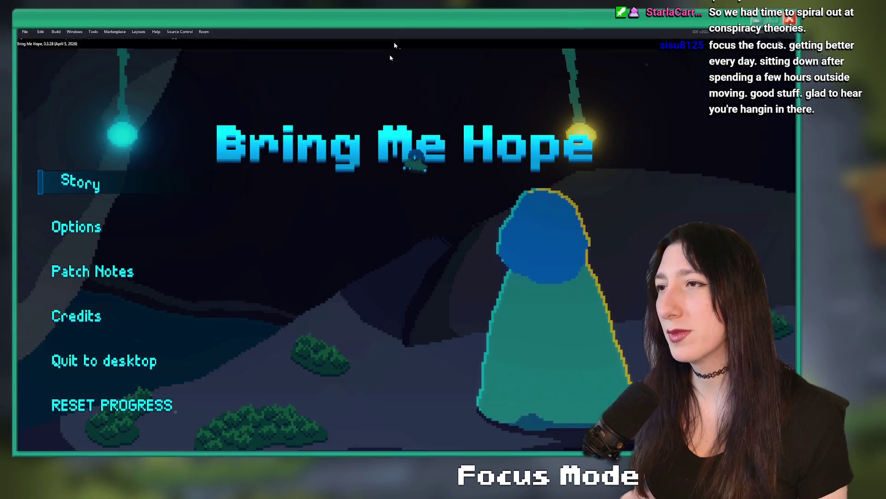
click(88, 161)
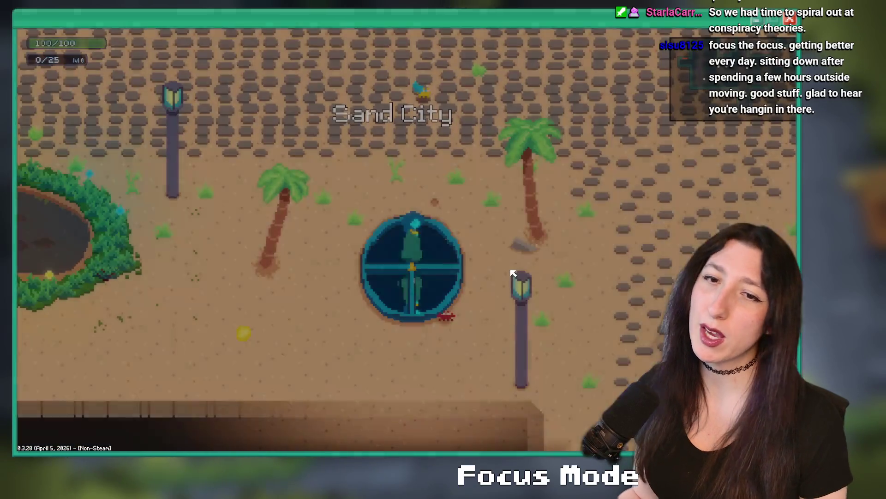
key(w)
key(a)
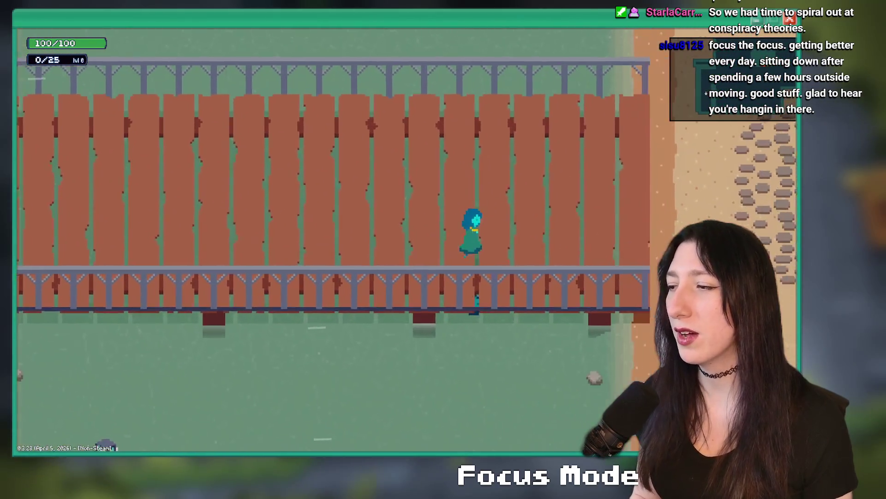
key(d)
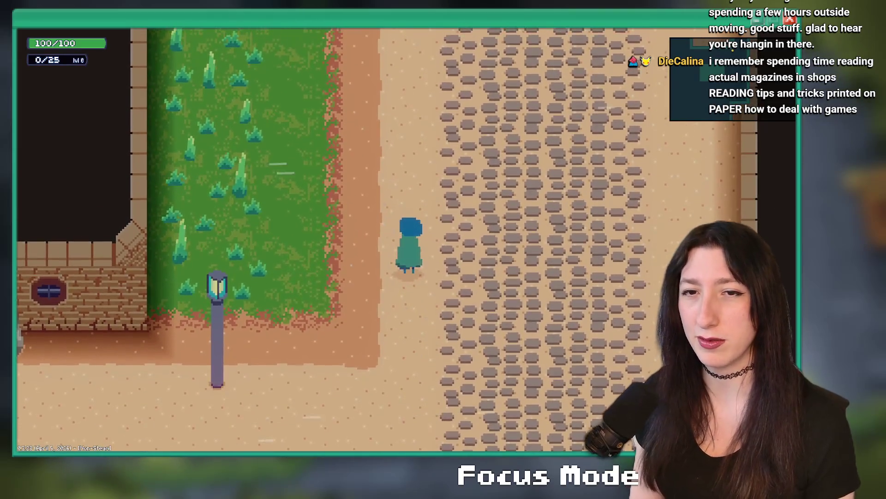
key(d)
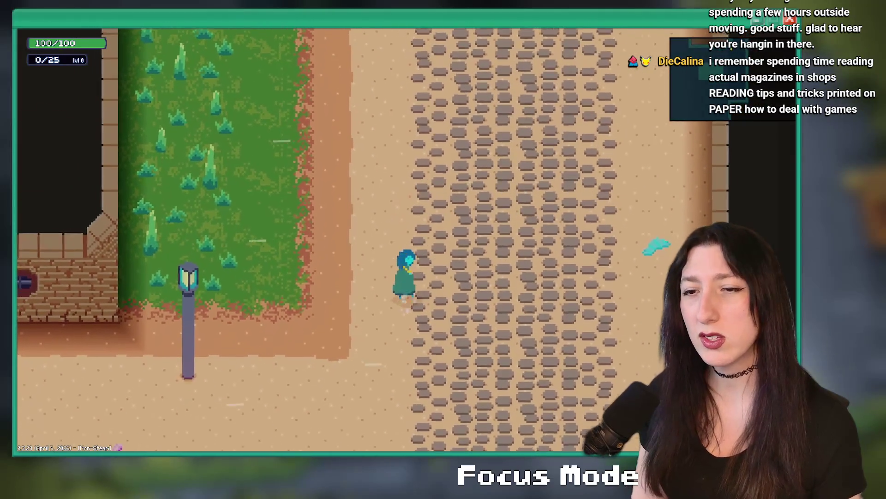
key(w)
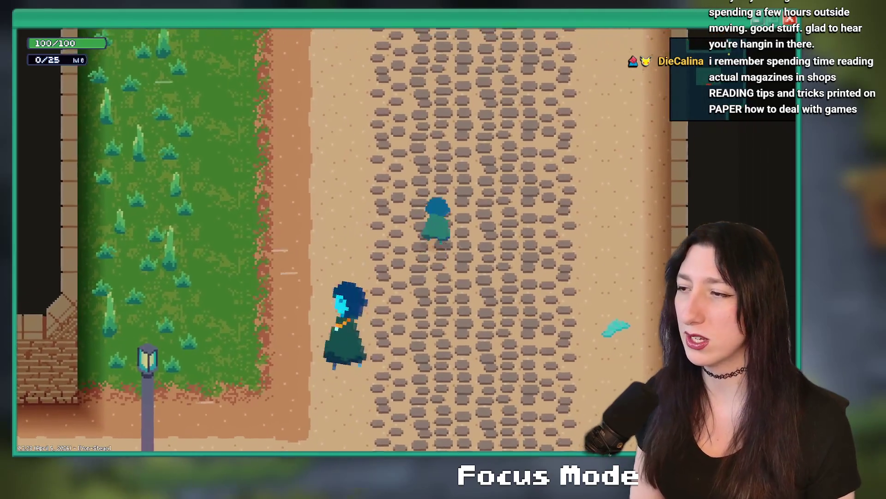
key(w)
key(a)
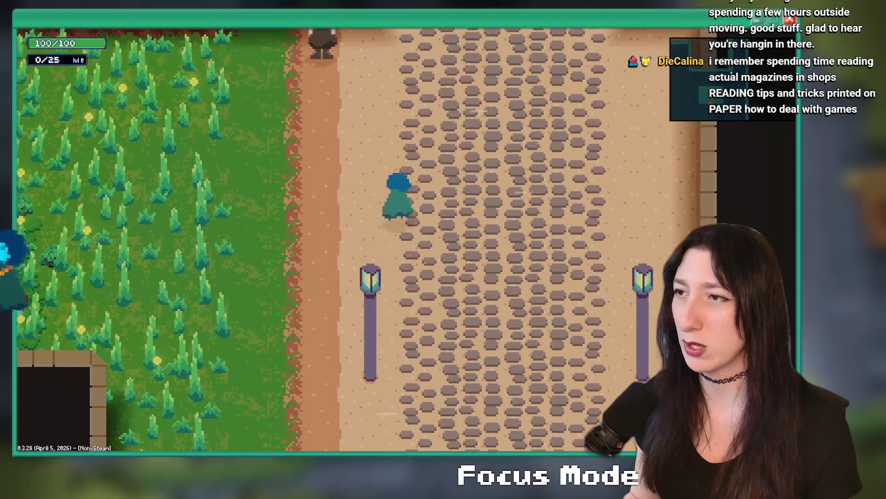
key(w)
key(a)
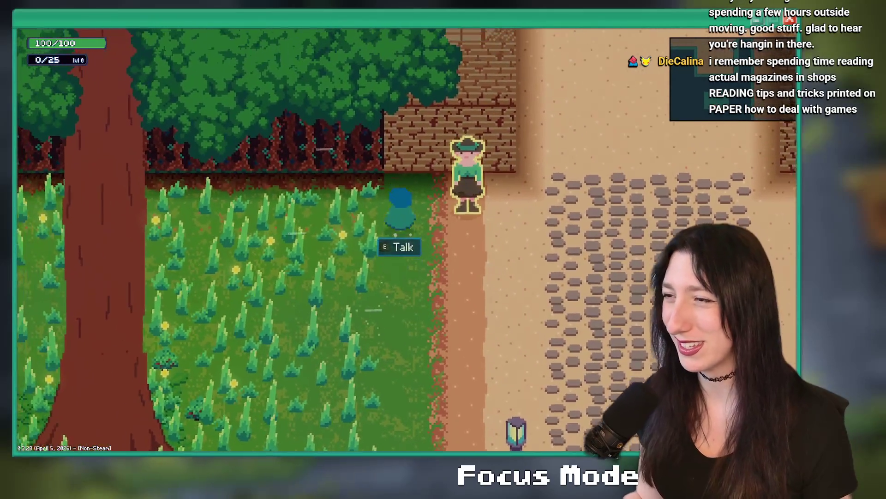
key(s)
key(d)
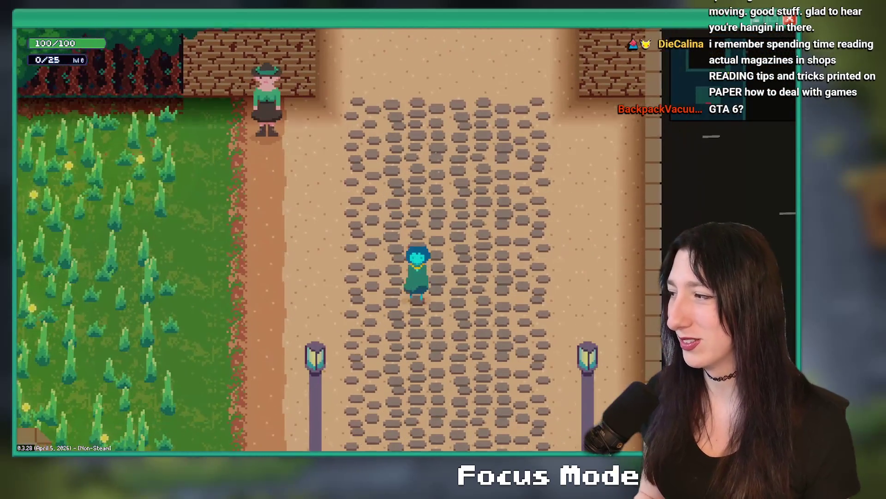
key(Escape)
key(Return)
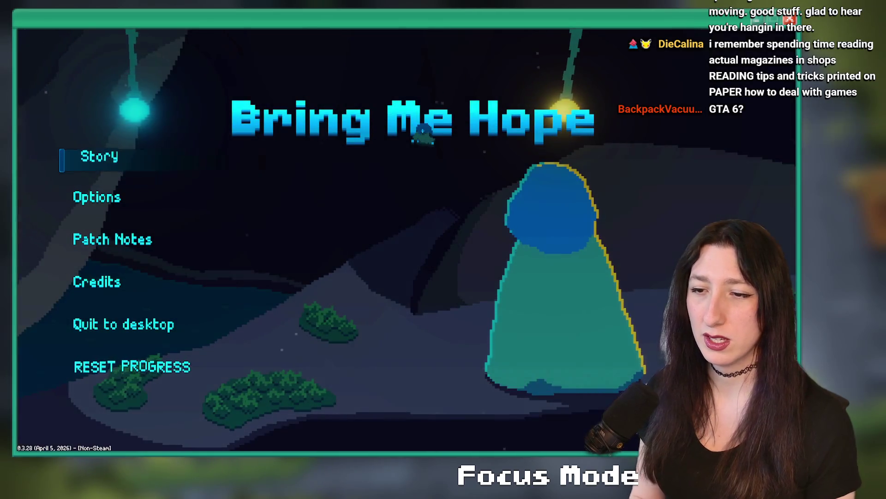
Restart the story and jump to rm_sandcity_1 with a room_goto command in the debug console.
key(Return)
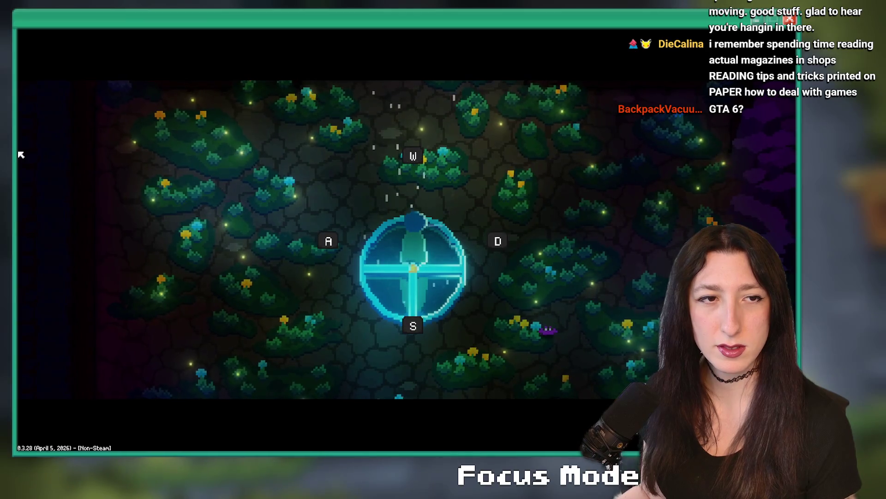
key(Up)
key(grave)
key(Up)
key(Return)
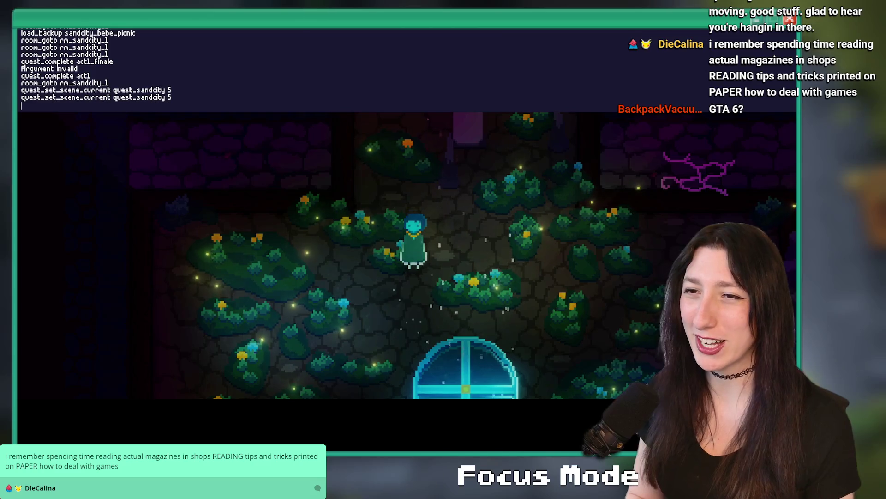
key(Up)
key(Return)
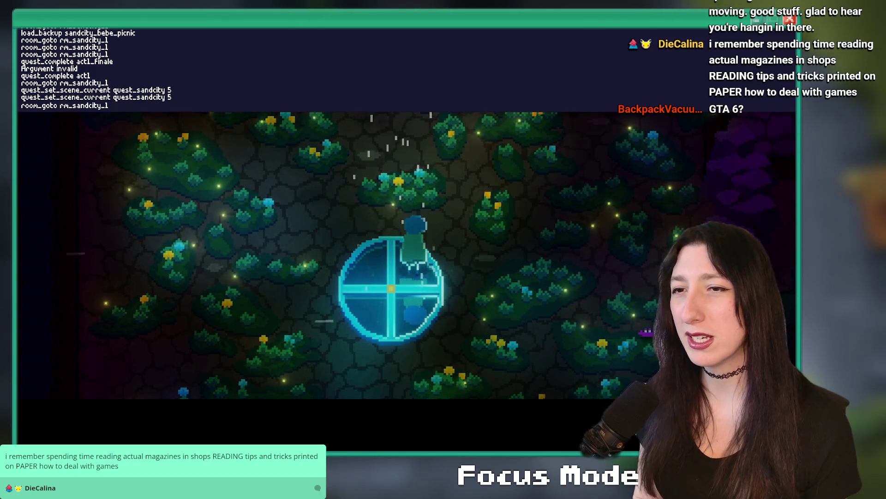
key(Return)
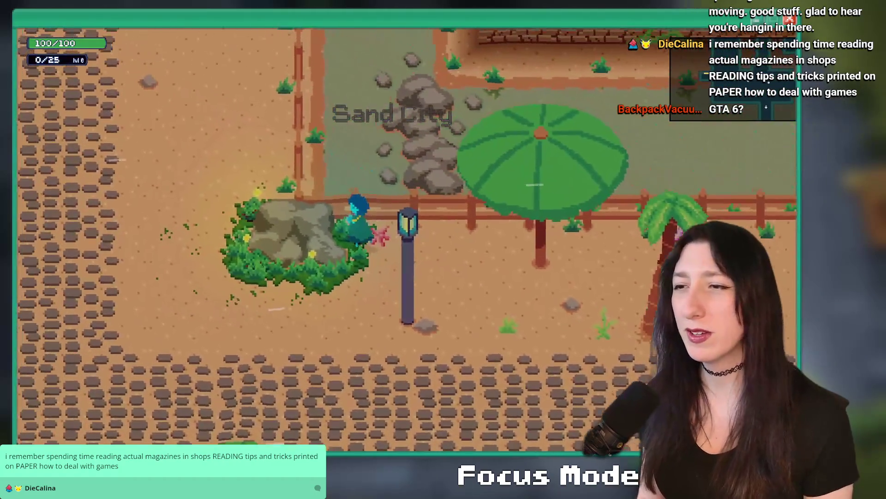
Walk up-left past the lamp post, then switch to the YouTube home page in Firefox.
key(Left)
key(Up)
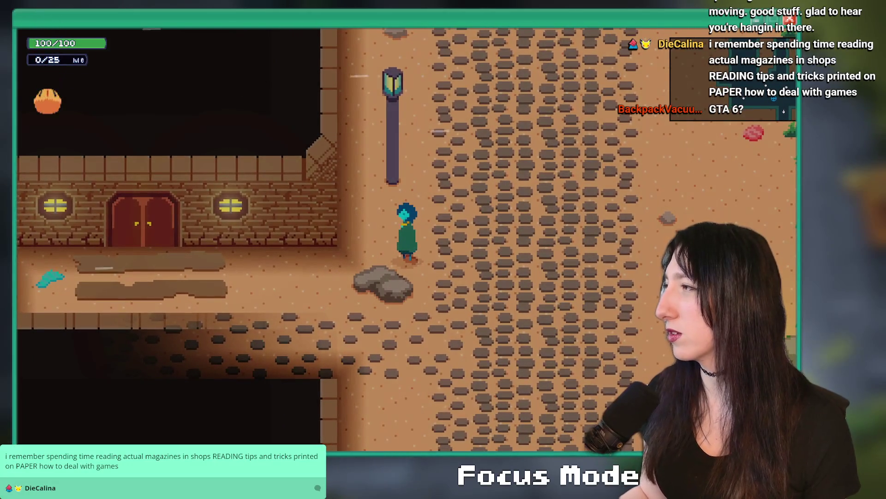
key(alt+Tab)
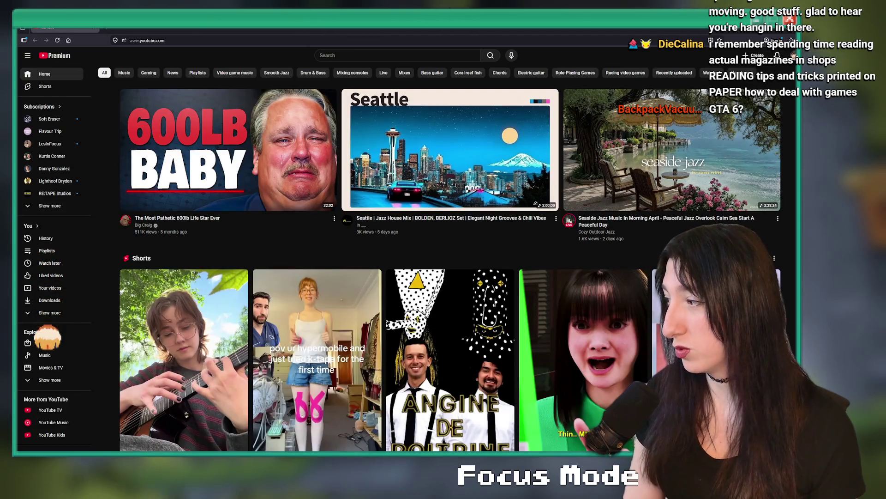
Go to YouTube Studio from the account menu.
mouse_move(741, 115)
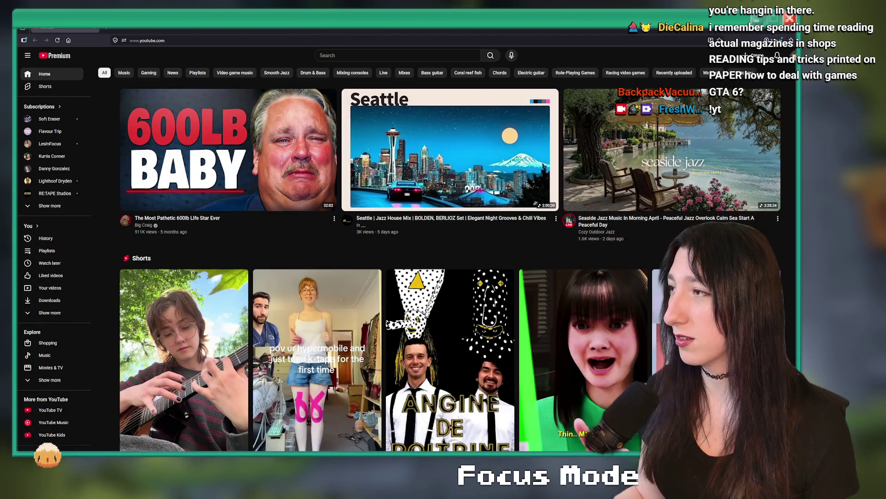
click(792, 55)
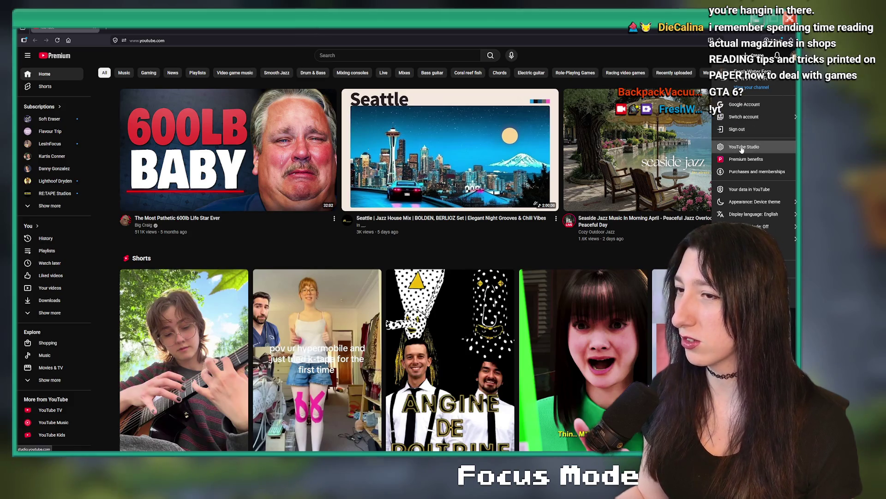
click(736, 148)
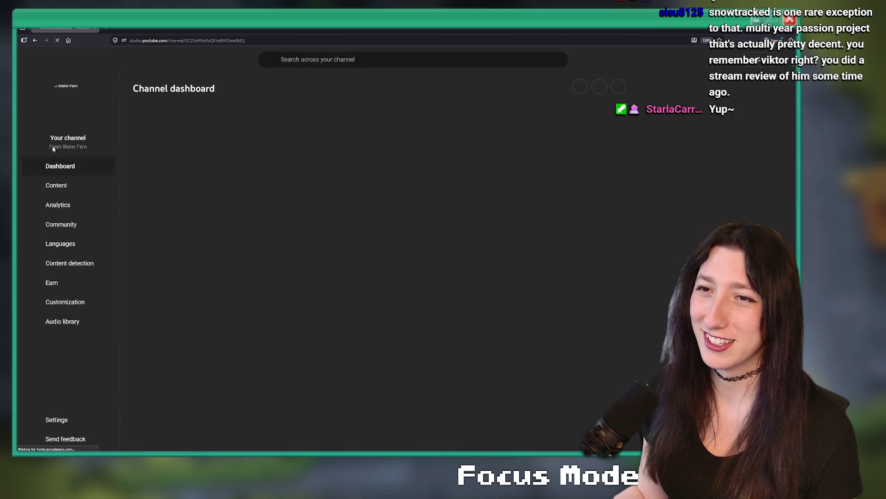
Open The Death of Curation In Games from the Content list and go to its watch page.
click(63, 189)
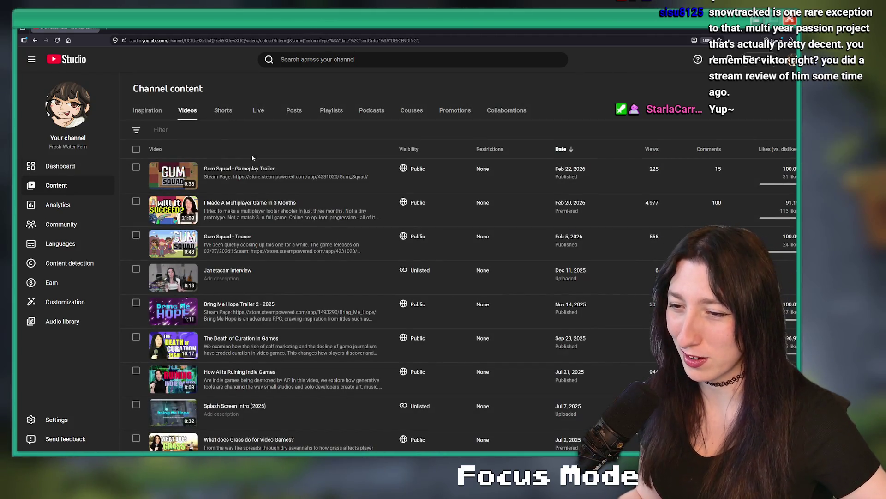
scroll(243, 141, down, 2)
click(259, 284)
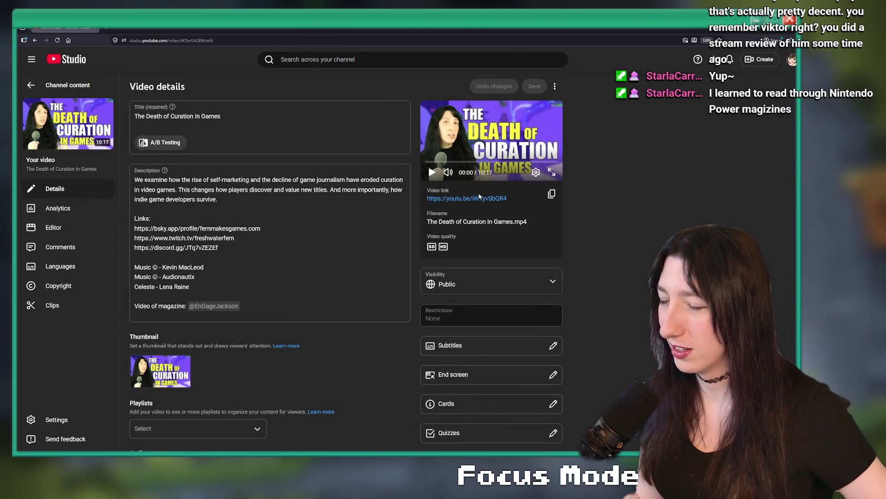
click(505, 199)
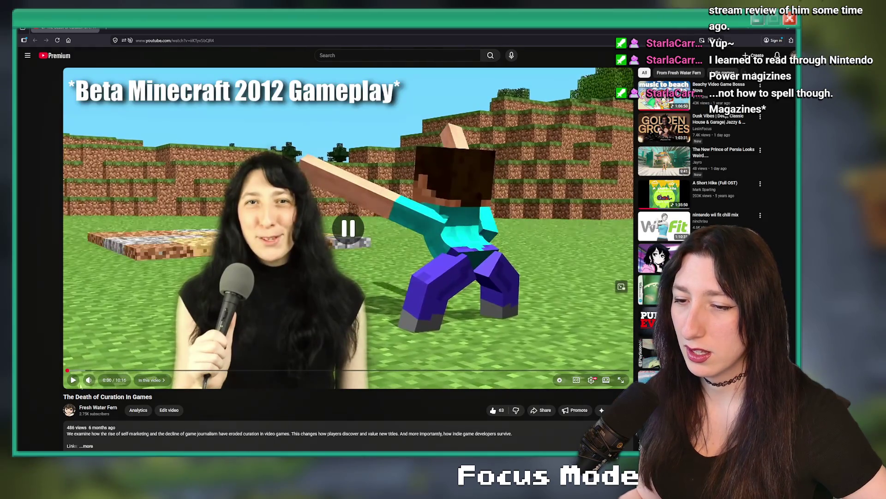
Rewind the video to about 1:30, skip to the magazine scene, pause, then jump to the Kotaku part.
click(211, 370)
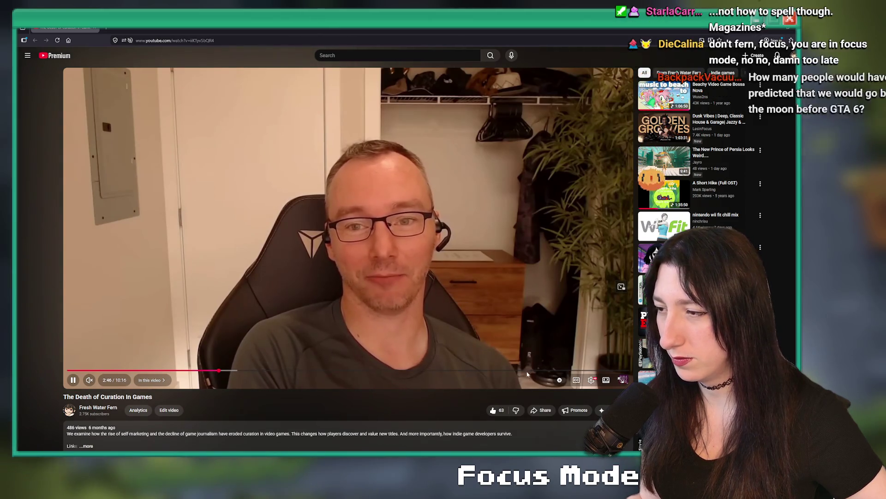
click(159, 371)
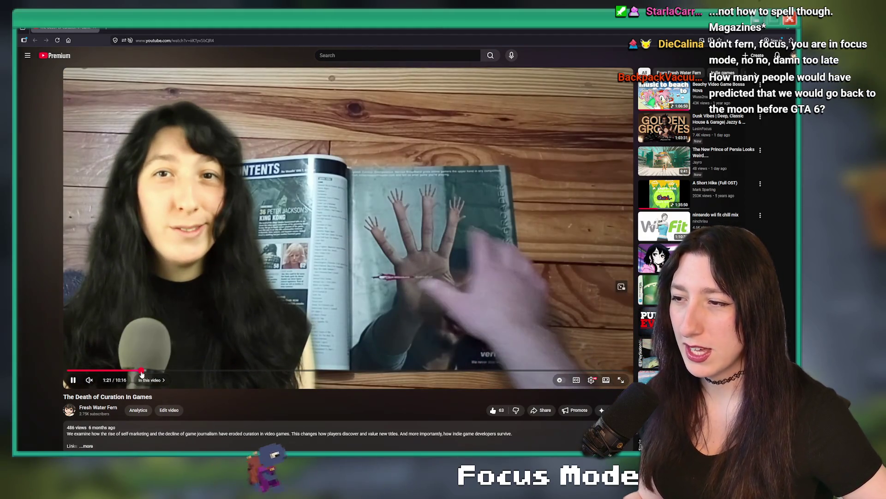
click(149, 371)
key(l)
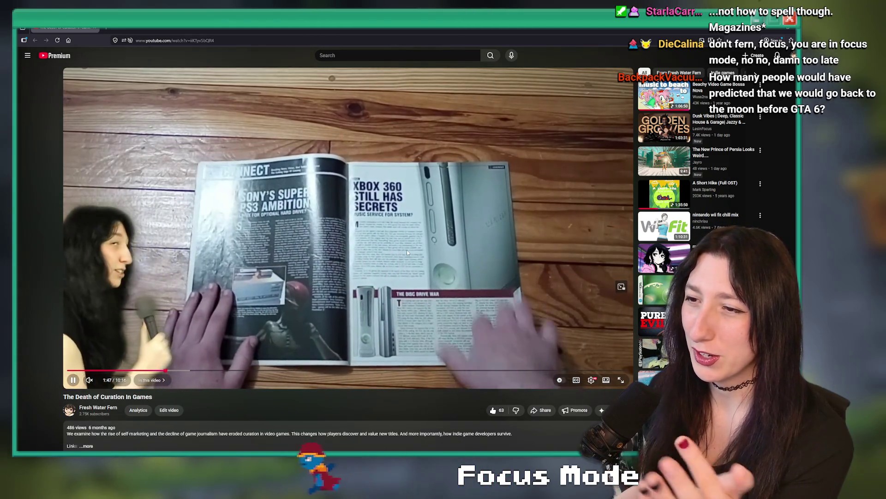
key(k)
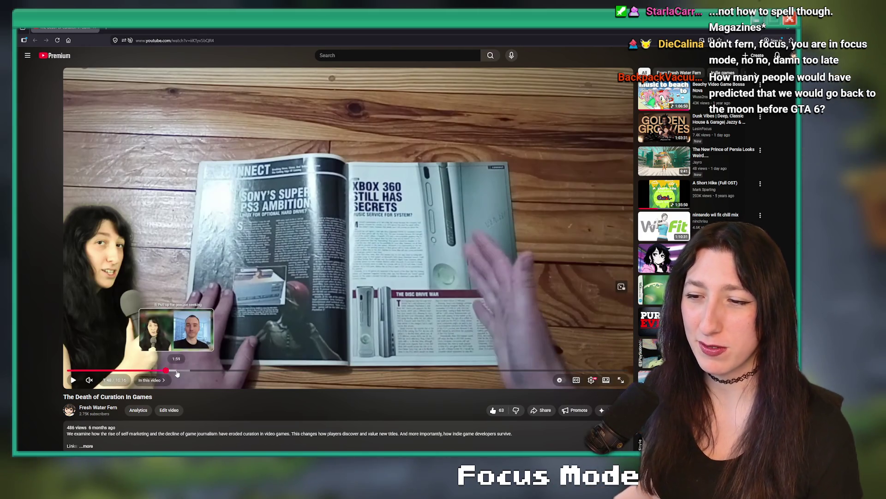
click(173, 370)
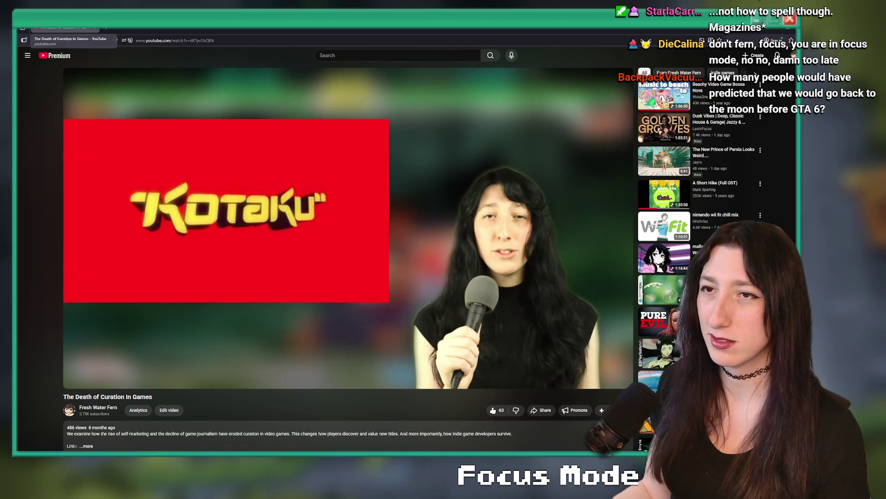
key(alt+Tab)
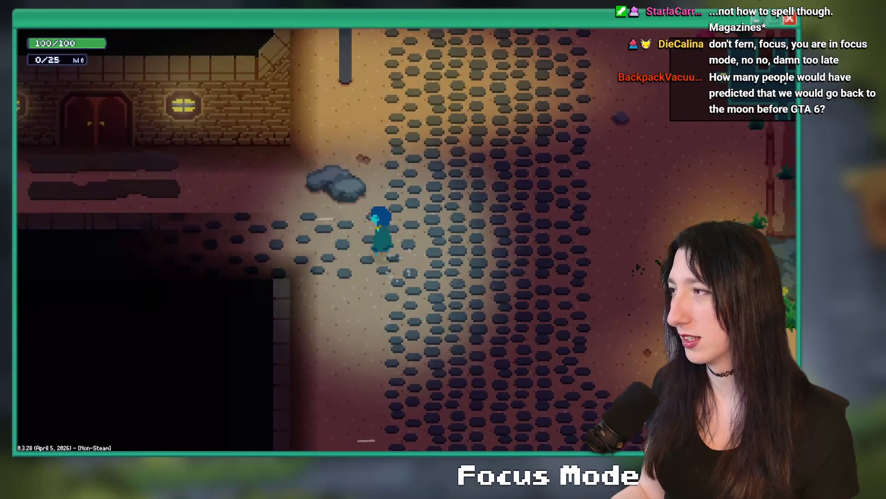
Walk into the building door to trigger the quest code error, then abort the crashed build.
key(Left)
key(Up)
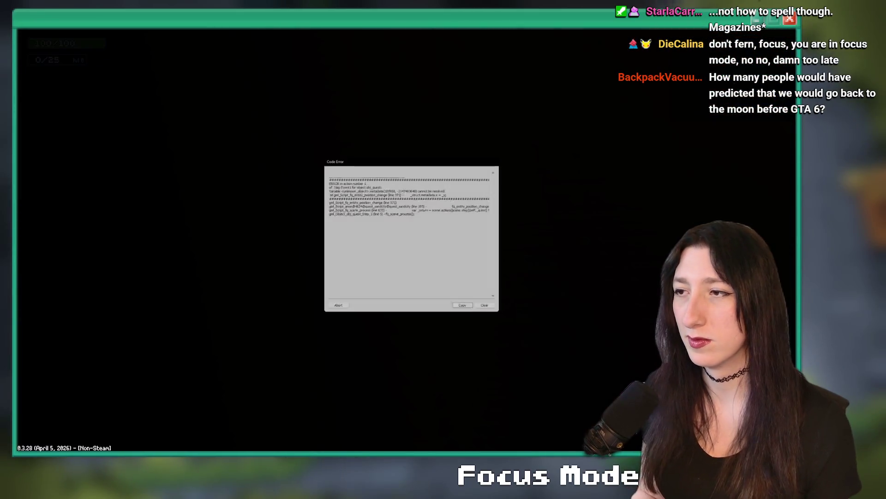
click(337, 311)
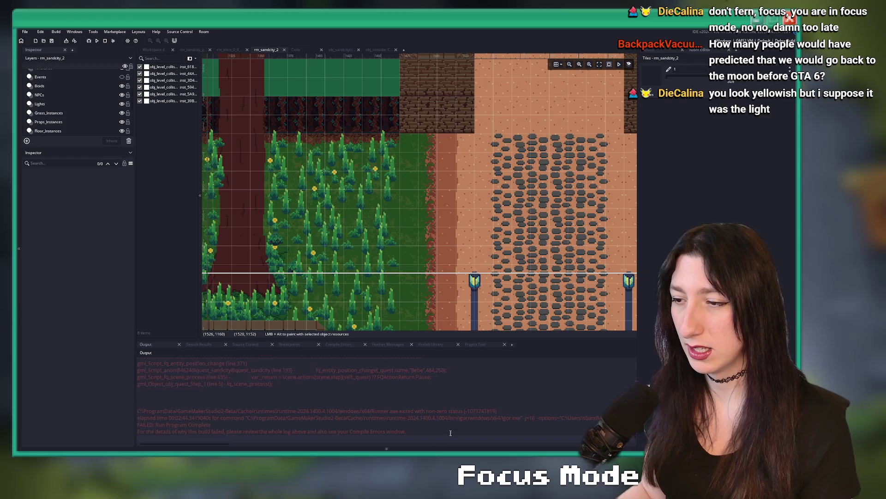
Rebuild and run the game, quit to the main menu from the pause menu, and start Story.
key(F5)
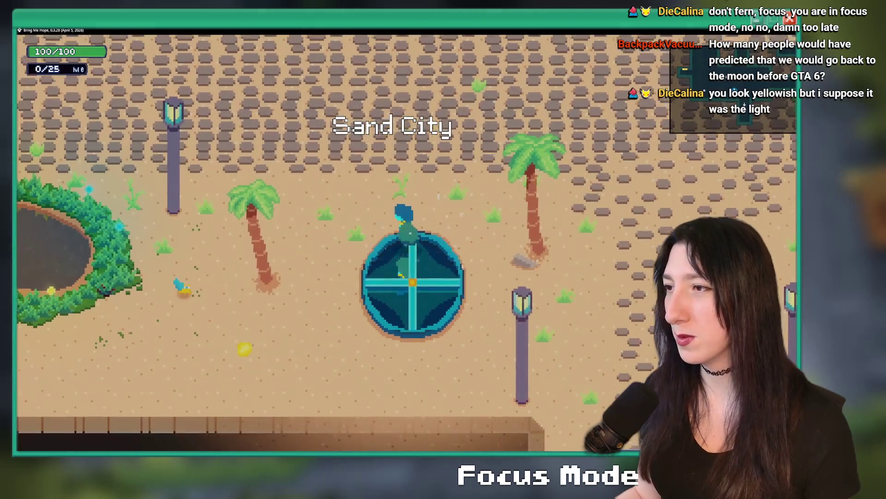
key(Escape)
key(Return)
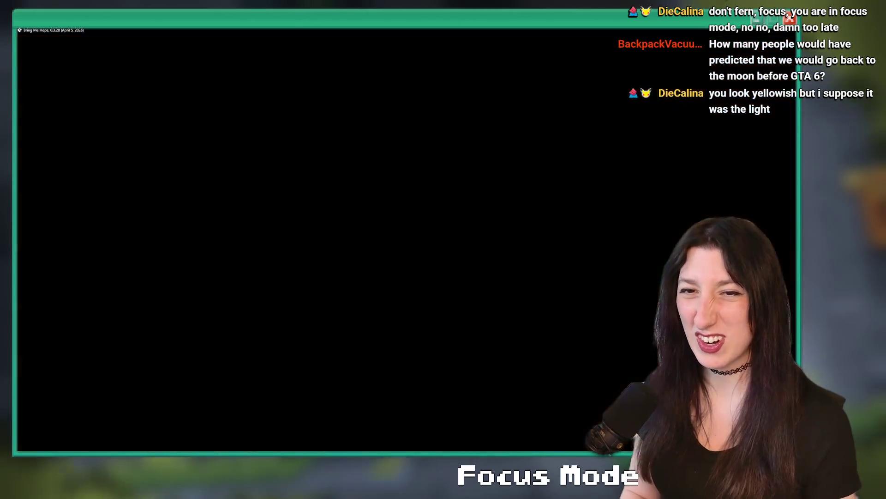
key(Return)
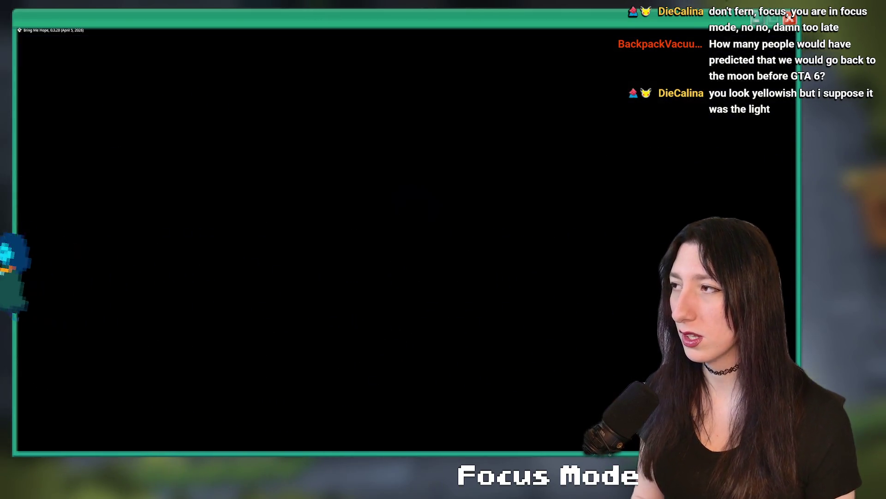
Jump to rm_sandcity_1 via the debug console, walk into the brick building's door, and abort the crash.
key(grave)
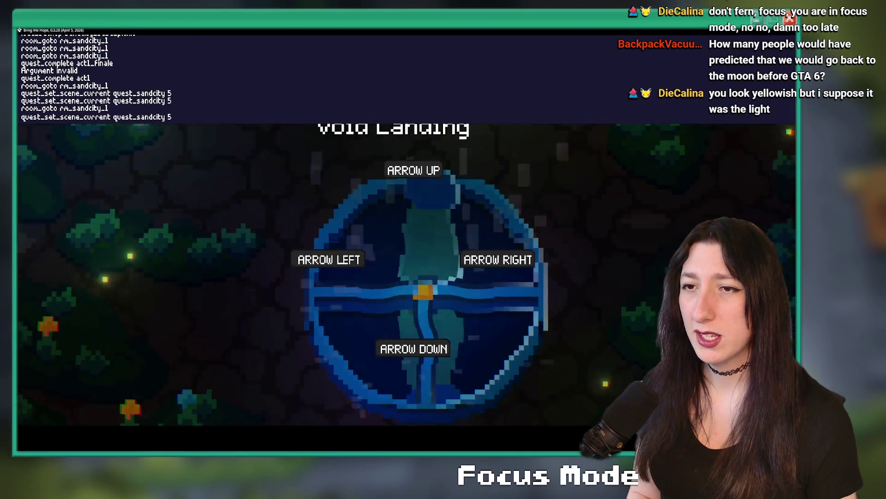
key(Return)
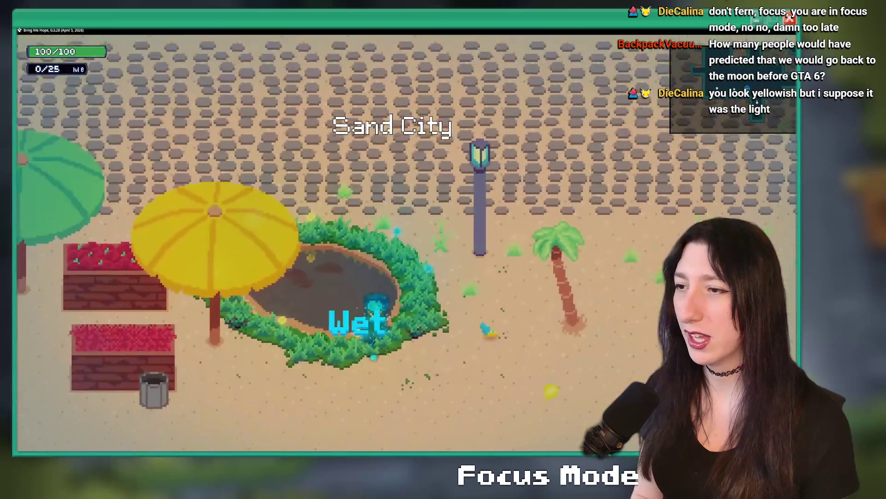
key(w)
key(grave)
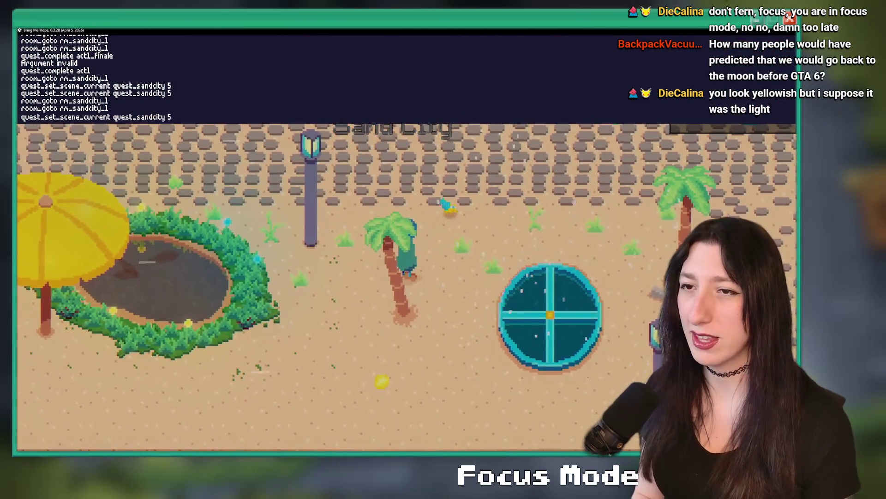
key(grave)
key(a)
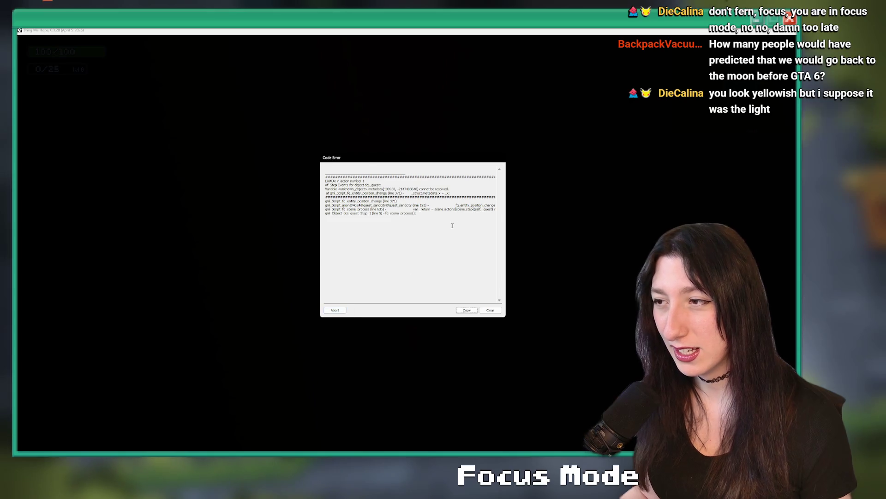
click(335, 310)
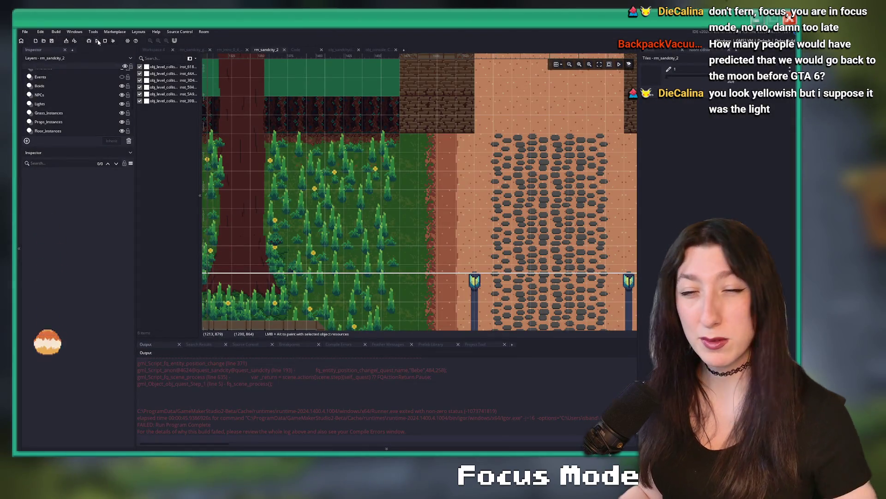
Relaunch the project with the toolbar Run button so the build loads its save data.
click(97, 41)
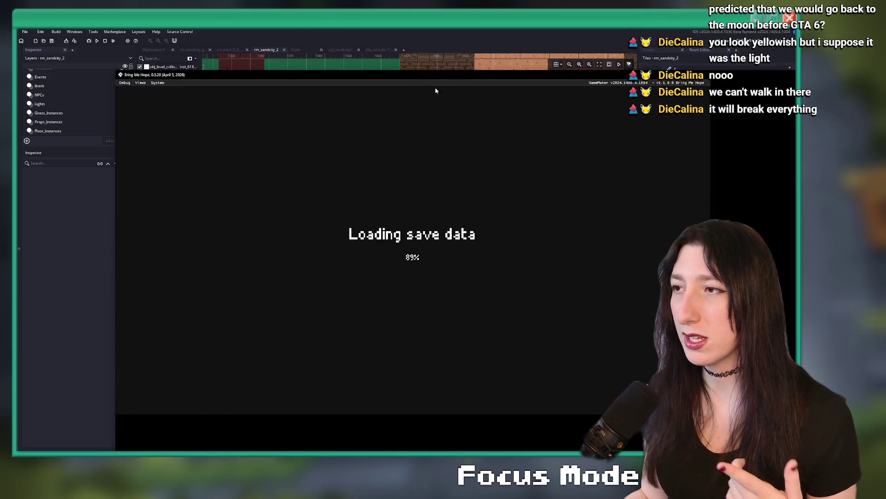
Start the story and run quest_complete act1 in the debug console, dismissing the Items tutorial.
key(Up)
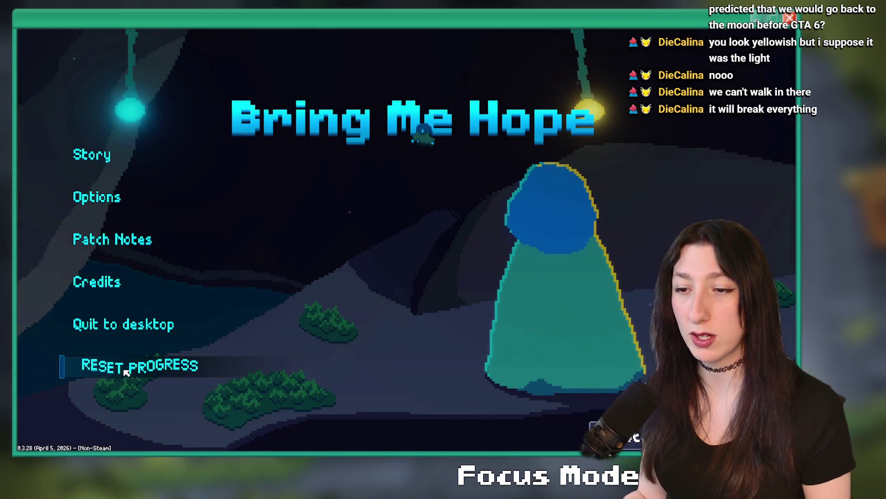
click(137, 157)
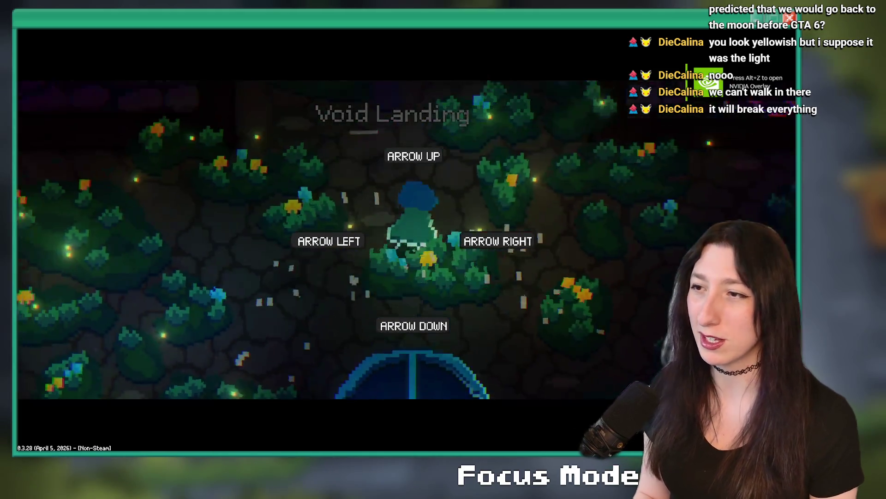
key(grave)
key(BackSpace)
key(BackSpace)
key(BackSpace)
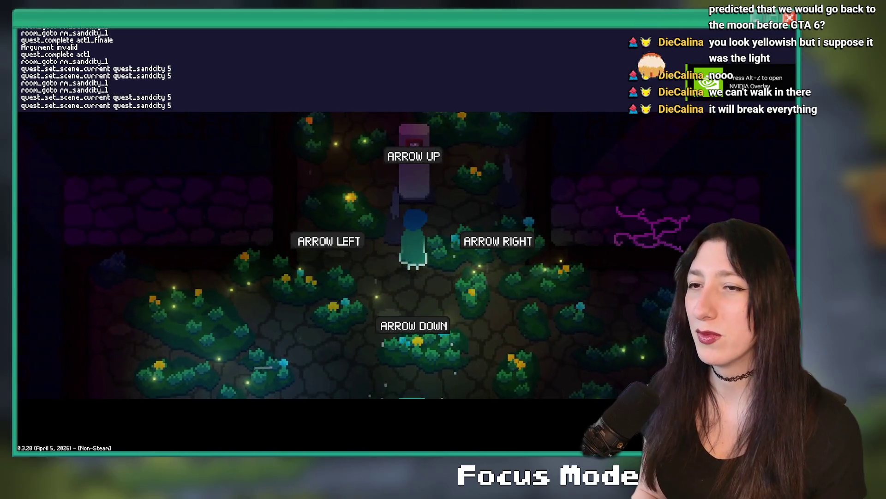
text(quest_set_scene_current qu)
key(BackSpace)
key(BackSpace)
key(BackSpace)
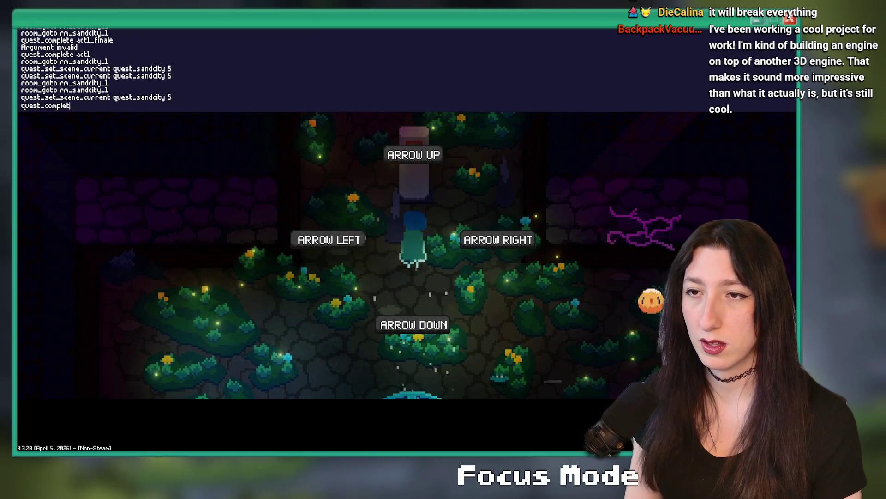
key(Return)
key(grave)
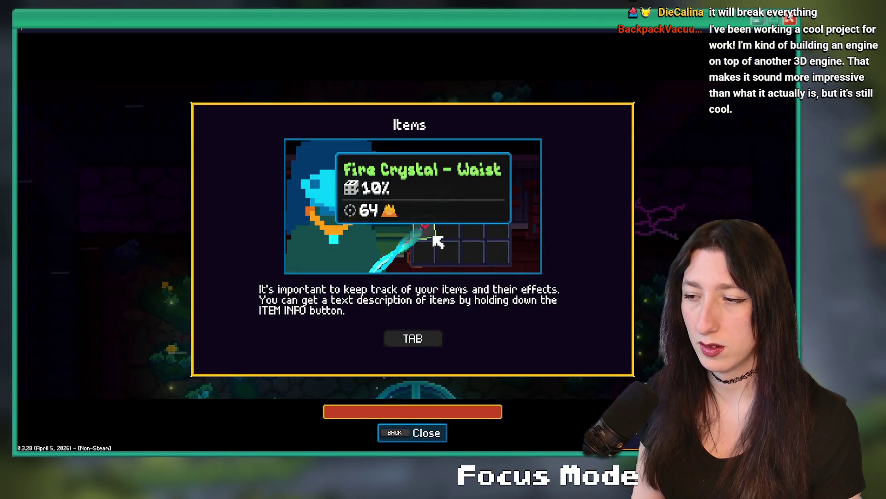
key(Escape)
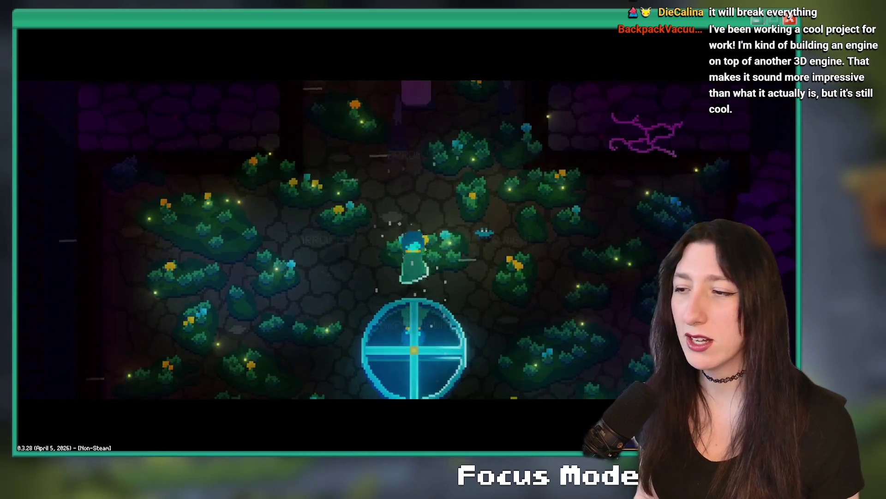
Set quest_sandcity to scene 5 and jump to rm_sandcity_1 from the debug console.
key(grave)
key(Up)
key(Up)
key(Return)
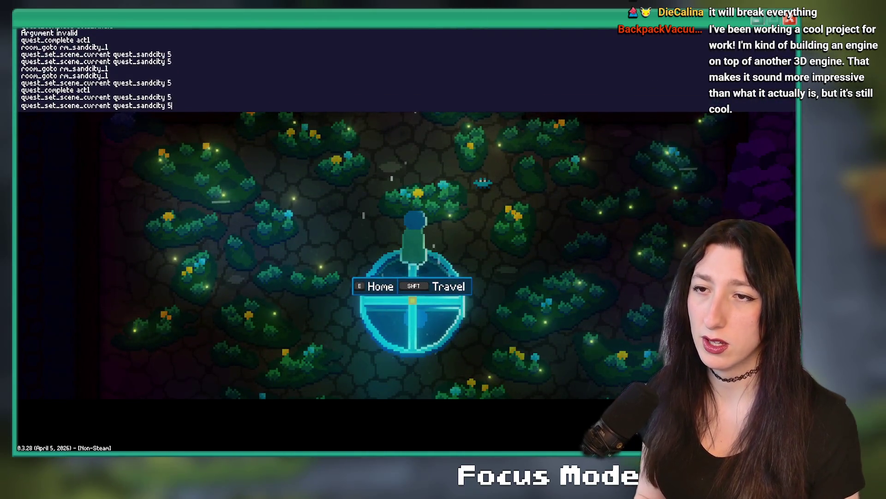
key(Return)
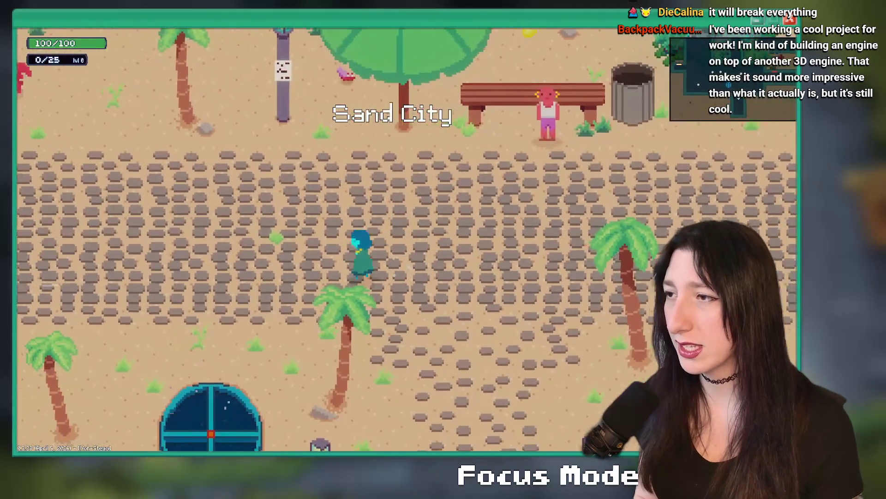
Save a Sand City backup from the debug console, then walk through the house door into the bedroom.
key(w)
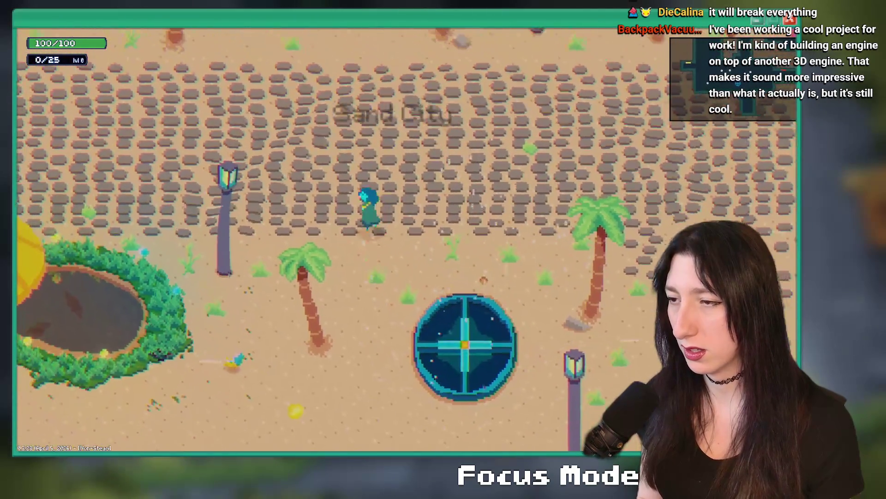
key(grave)
text(q)
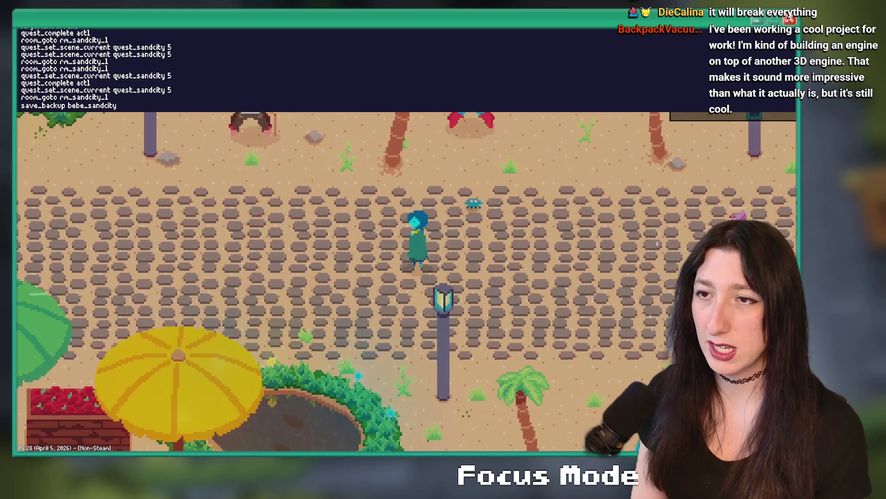
key(Return)
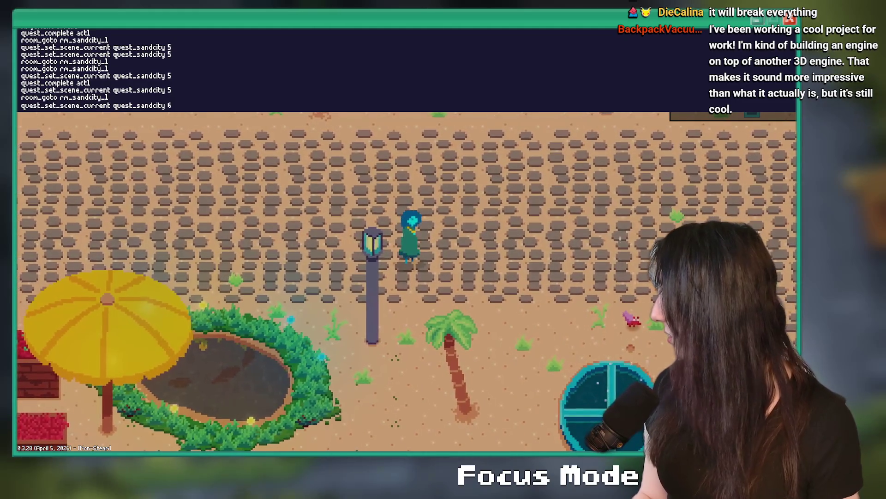
key(Return)
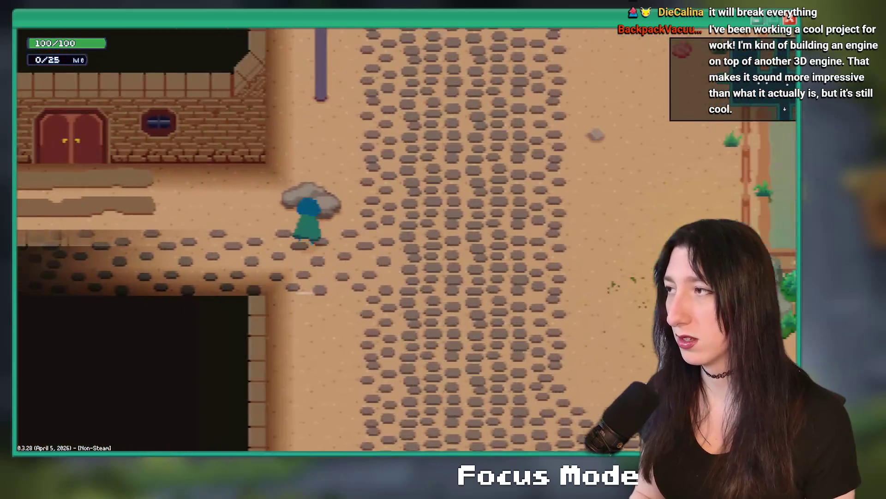
key(w)
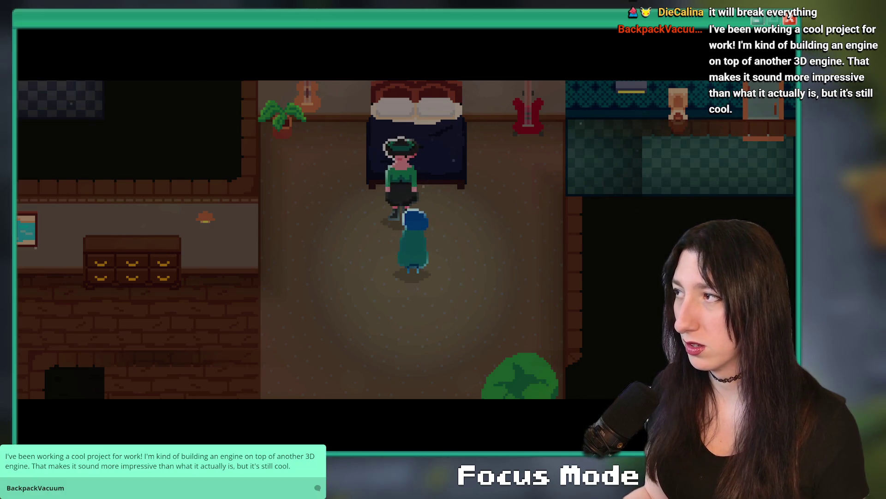
Close the game, review obj_sandcity's Bebe dialogue cases 4, 6, 7, 9 and 10, and switch to the obj_console workspace.
key(Escape)
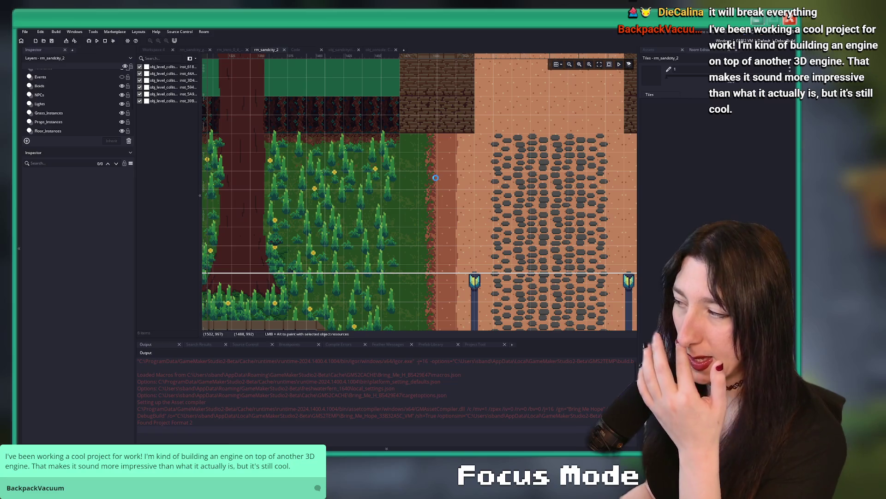
click(349, 47)
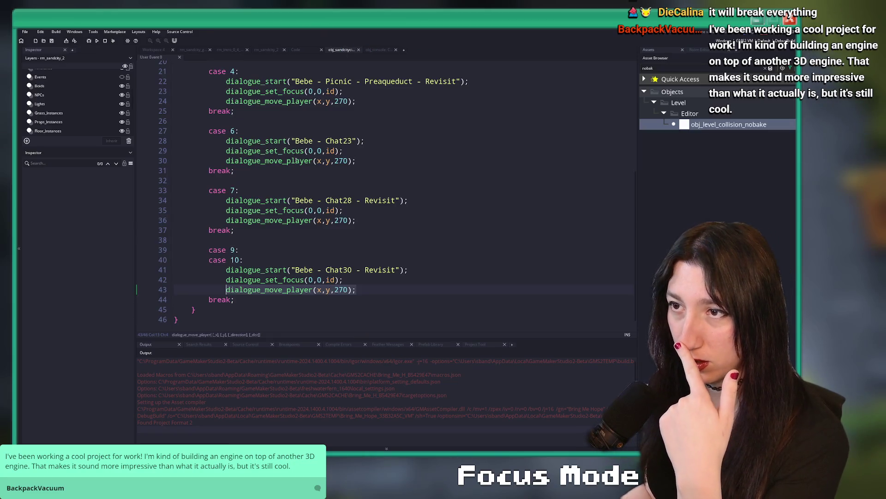
scroll(292, 221, up, 4)
scroll(291, 220, down, 4)
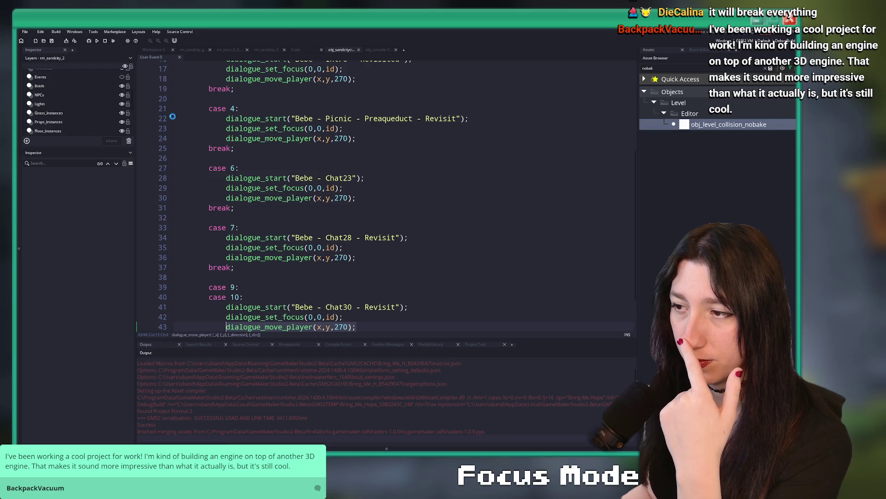
click(143, 50)
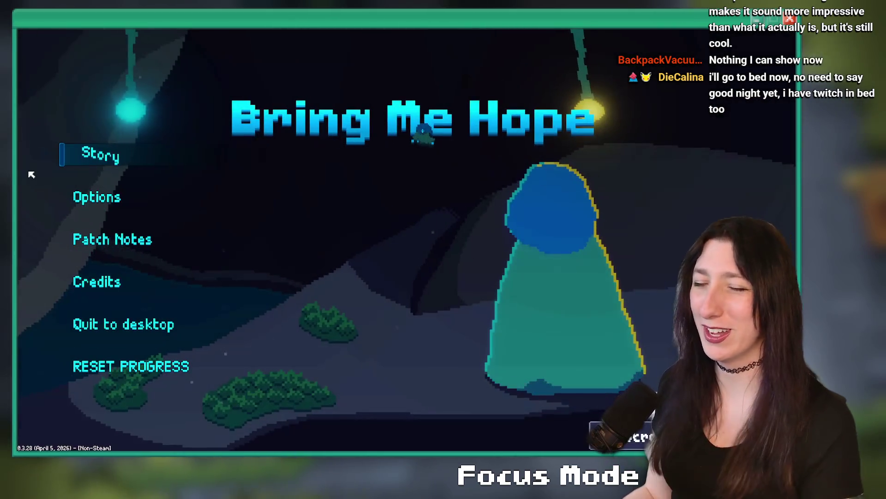
Start a new Story playthrough, walk up to the Sand City NPC, and return to the GameMaker editor.
click(43, 171)
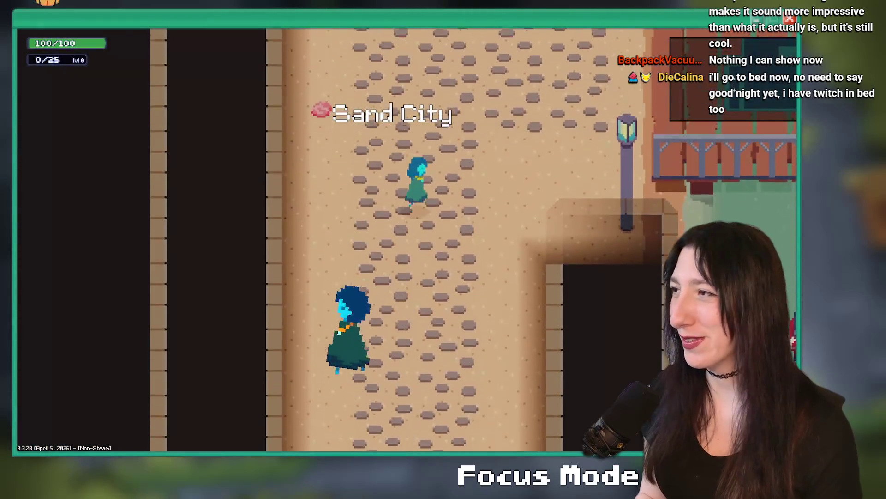
key(w)
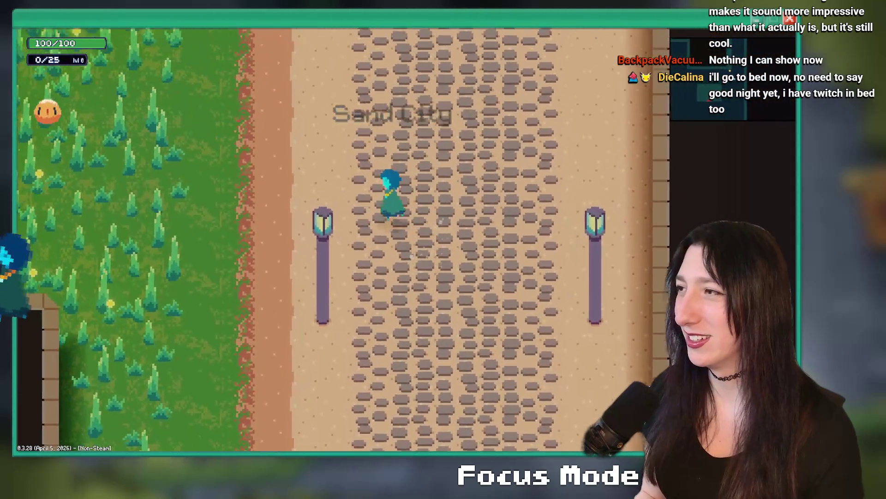
key(s)
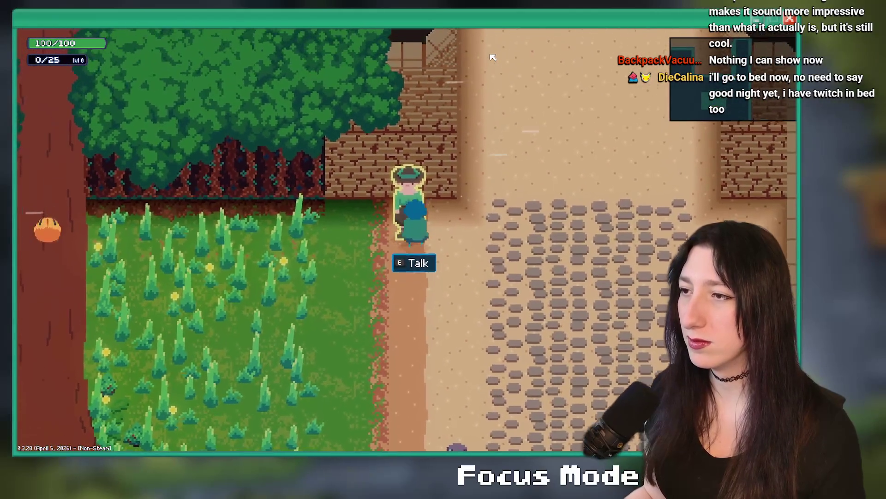
key(w)
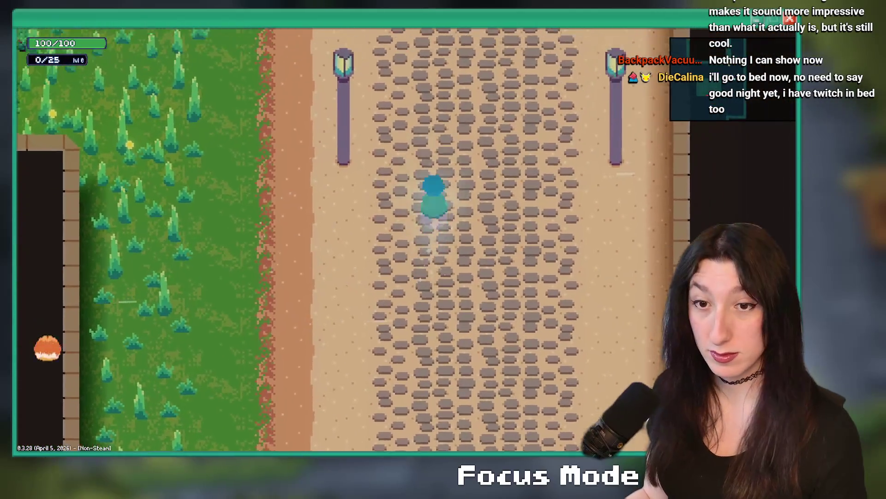
key(s)
key(alt+Tab)
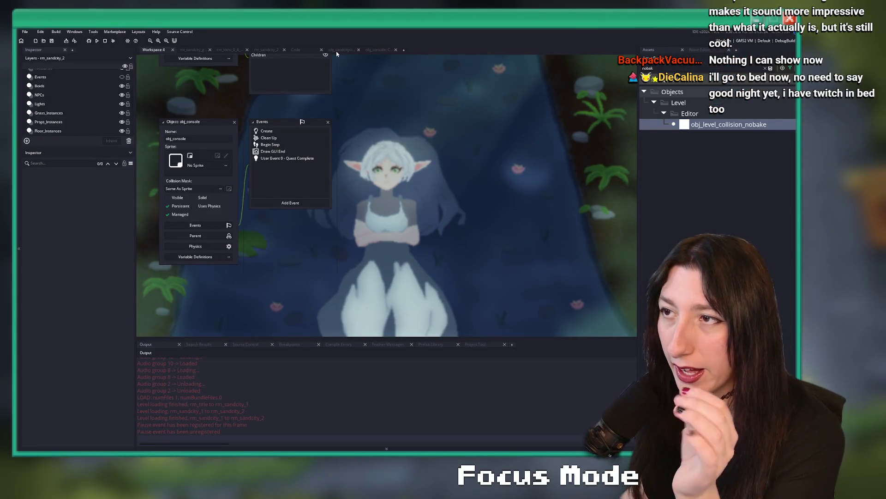
Open the quest_sandcity script with the code editor filling the window.
click(197, 51)
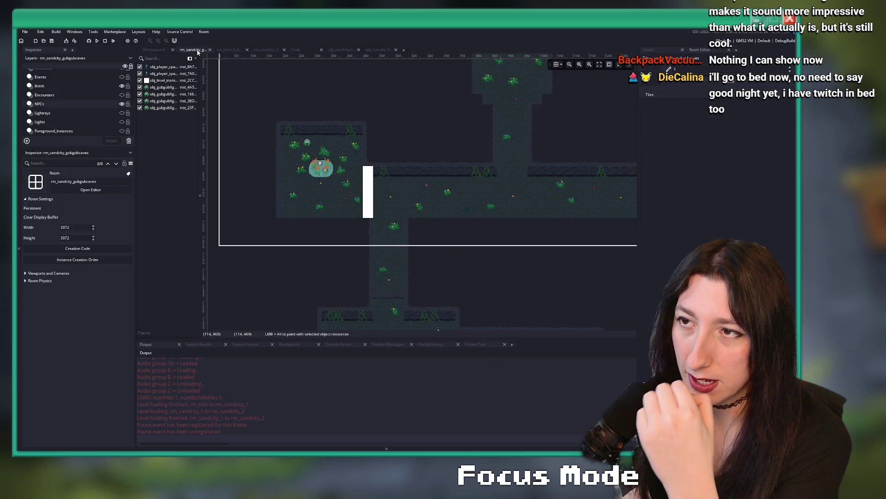
click(298, 50)
scroll(306, 75, up, 5)
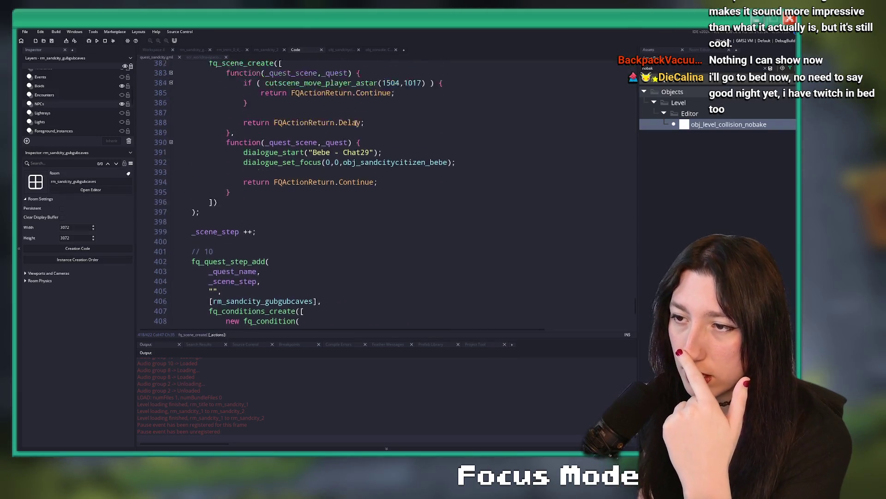
key(F12)
scroll(330, 114, up, 15)
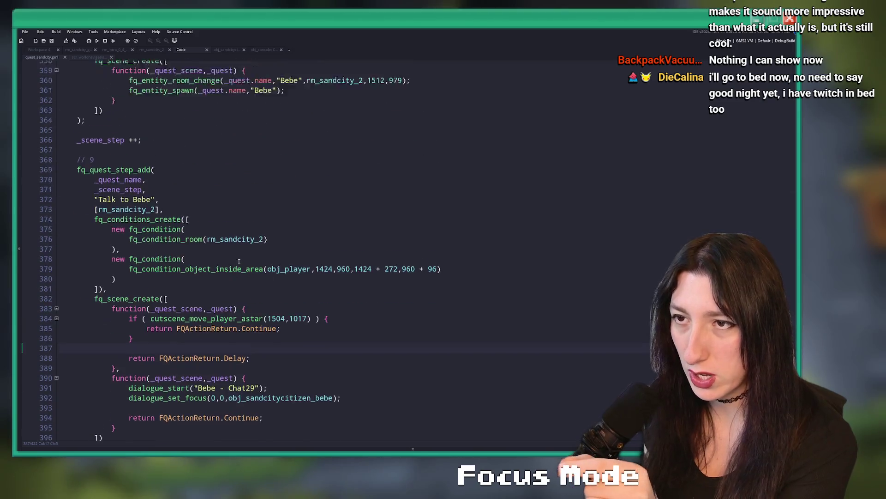
scroll(215, 184, up, 3)
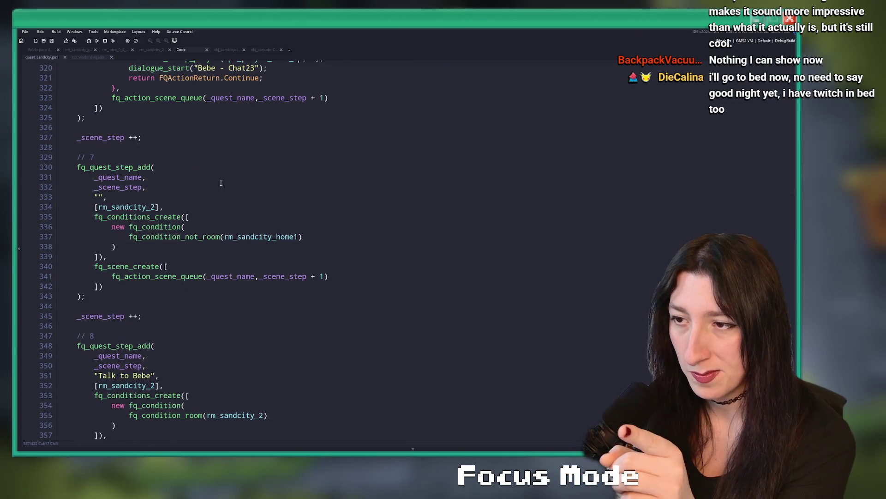
scroll(337, 233, down, 7)
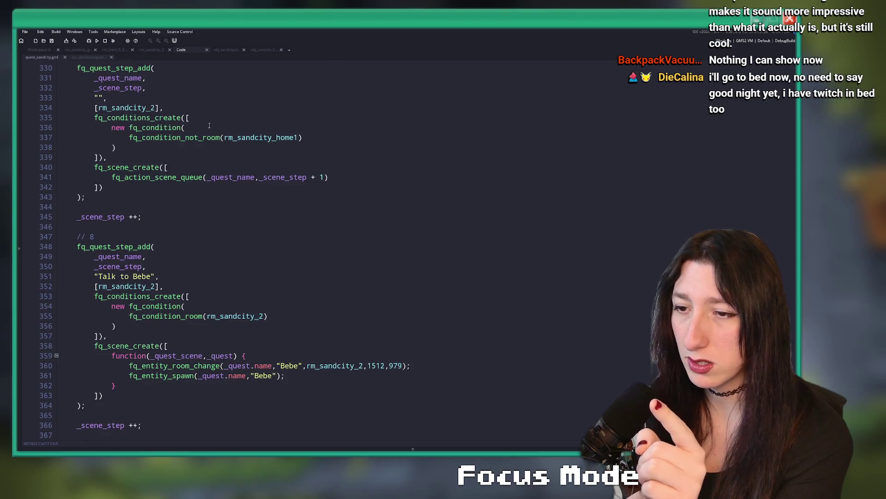
Copy step 7's fq_action_scene_queue(_quest_name,_scene_step + 1) call onto a new line in step 8.
mouse_move(185, 213)
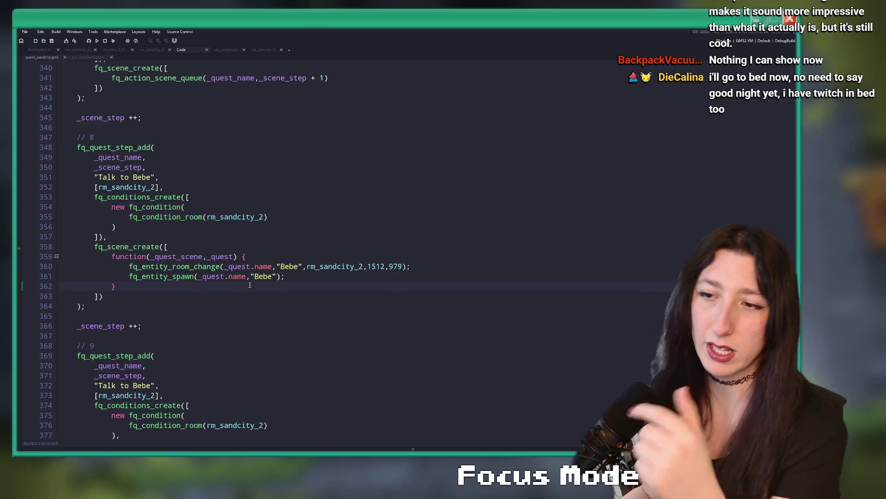
text(,)
key(Return)
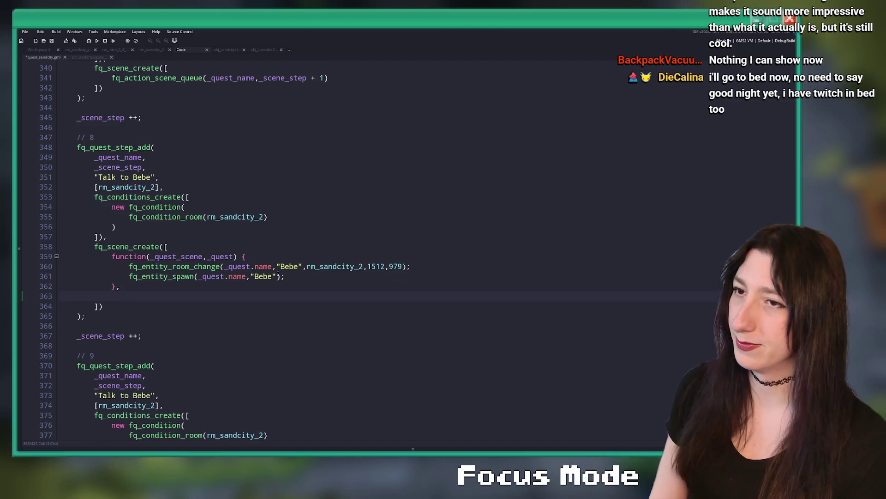
click(98, 78)
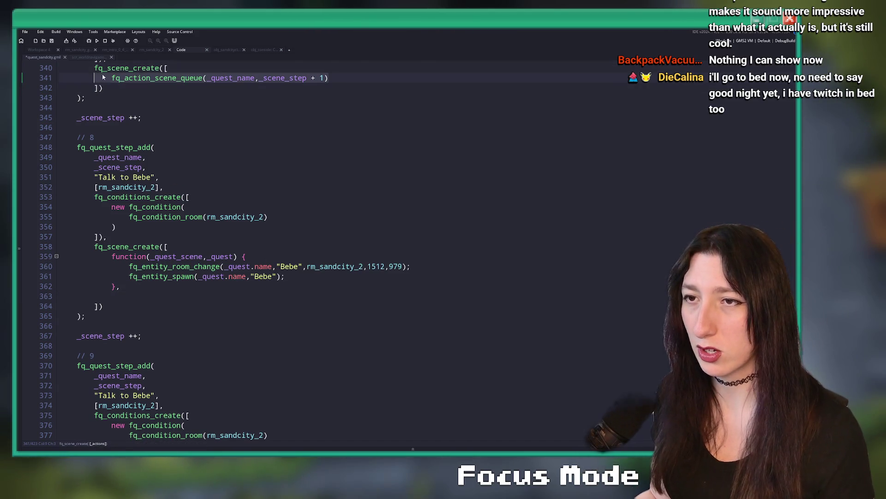
click(137, 296)
text(fq_action_scene_queue(_quest_name,_scene_step + 1))
Paste the same scene-queue call after step 9's function, then save and run the build.
scroll(265, 208, down, 10)
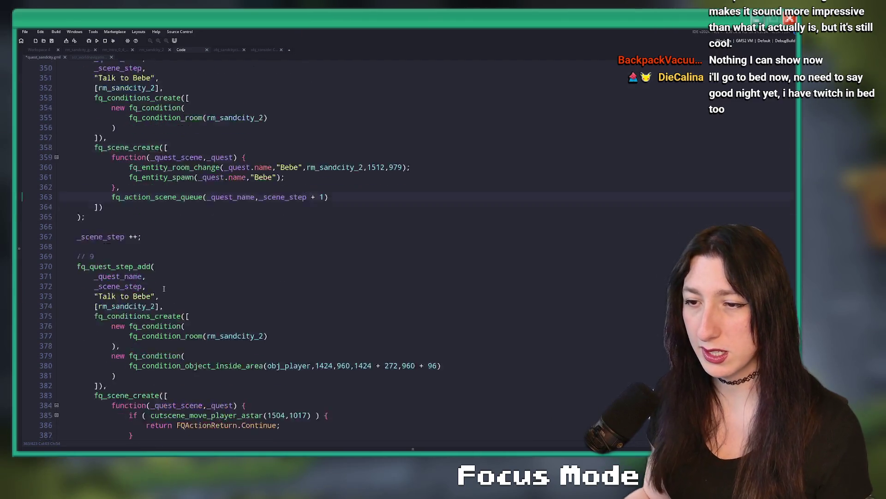
click(261, 210)
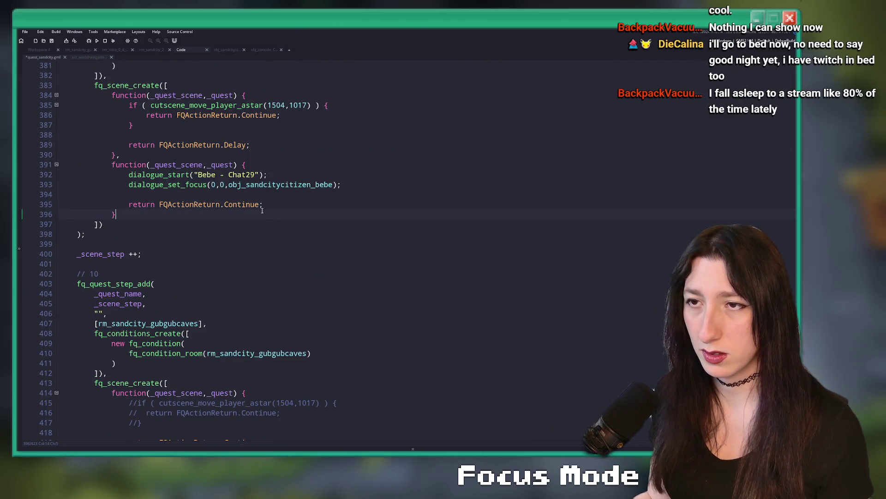
key(Return)
text(fq_action_scene_queue(_quest_name,_scene_step + 1))
scroll(213, 327, down, 3)
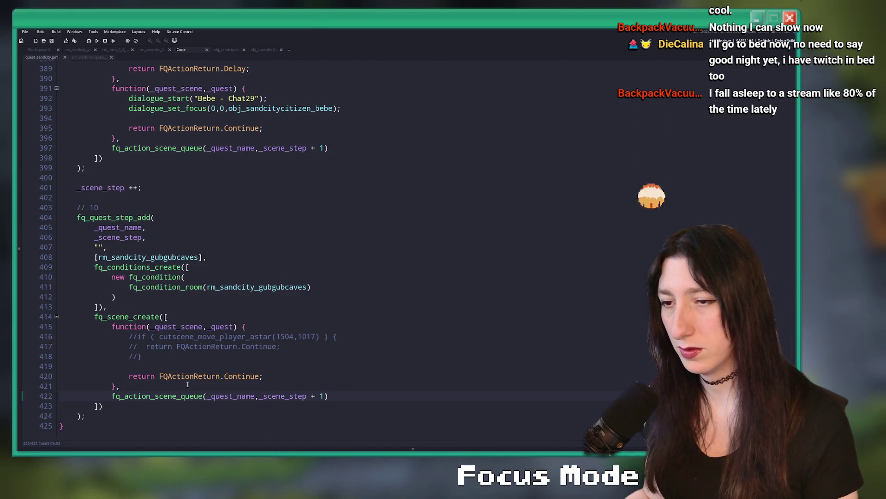
click(429, 251)
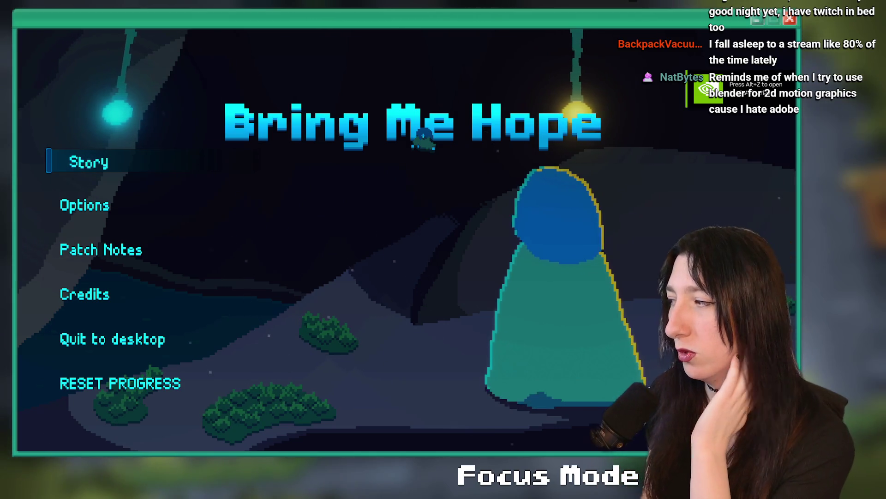
Start Story in the rebuilt game and walk around Sand City to the NPC, briefly shrinking the game window.
click(93, 165)
key(shift+d)
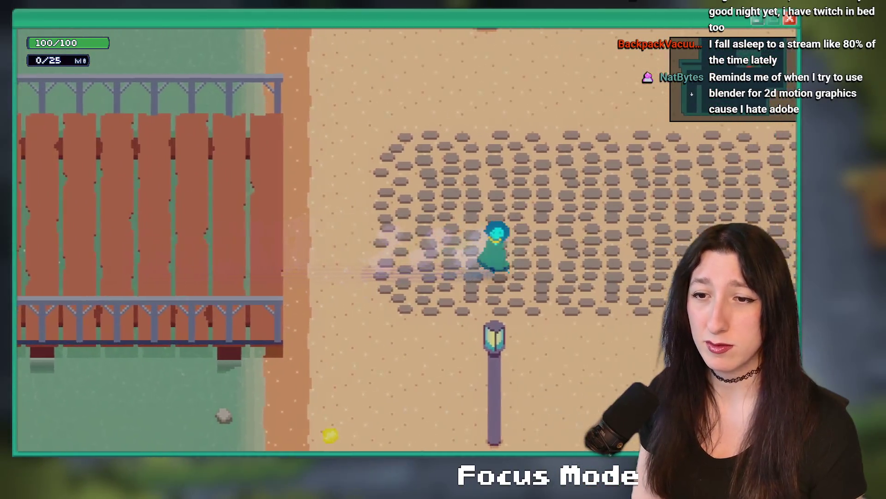
key(s)
key(w)
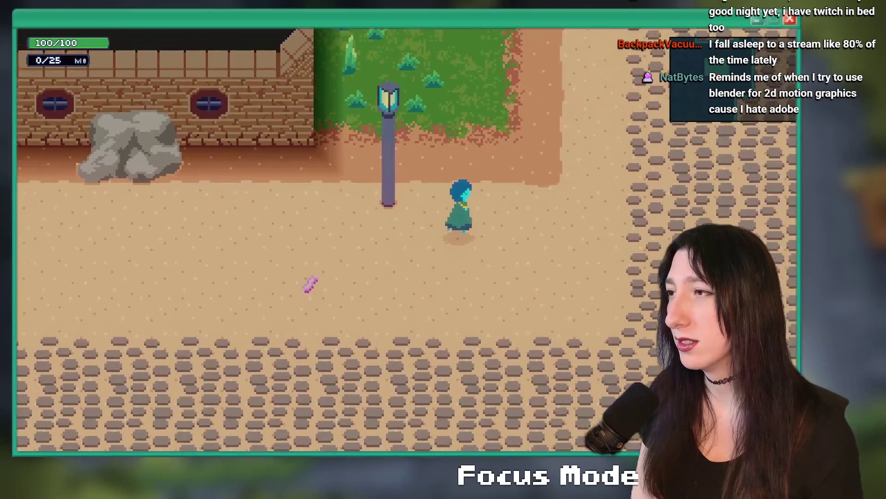
key(w)
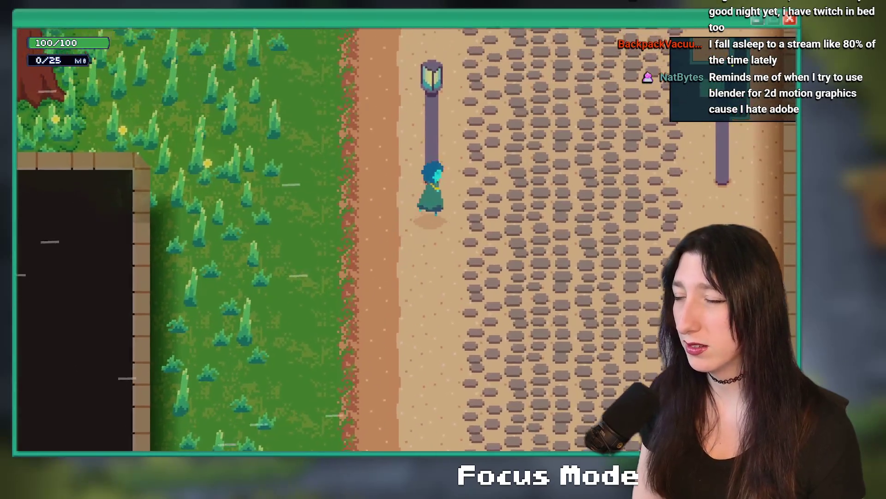
key(s)
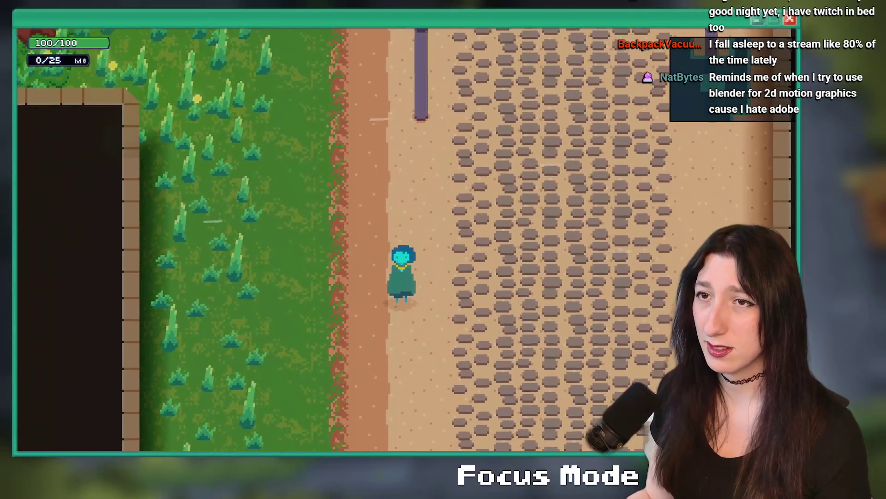
mouse_move(294, 35)
mouse_down()
mouse_move(294, 398)
mouse_move(368, 244)
mouse_up()
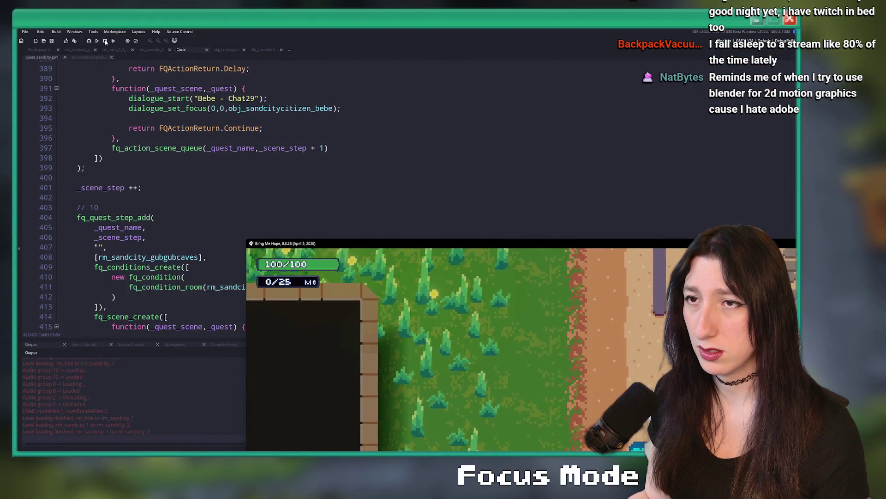
double_click(566, 244)
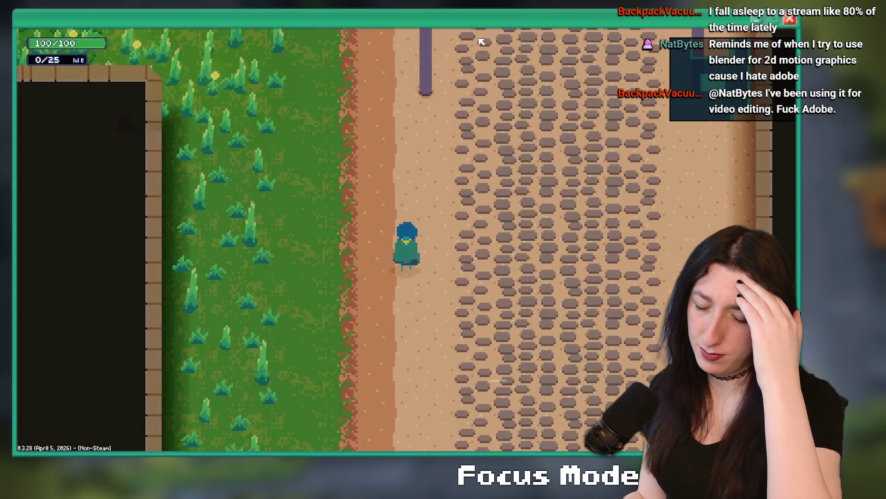
Quit to the title menu from the pause menu and start a fresh Story.
key(Escape)
key(Down)
key(Down)
key(Down)
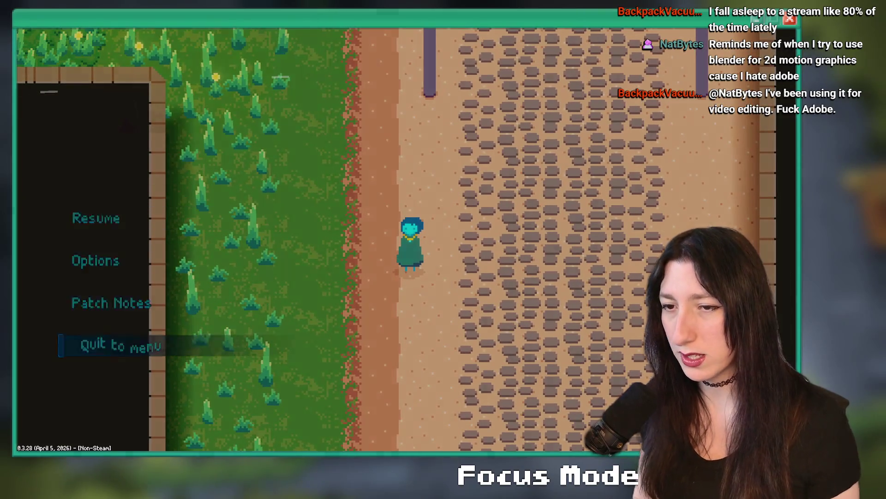
key(Return)
key(Down)
key(Return)
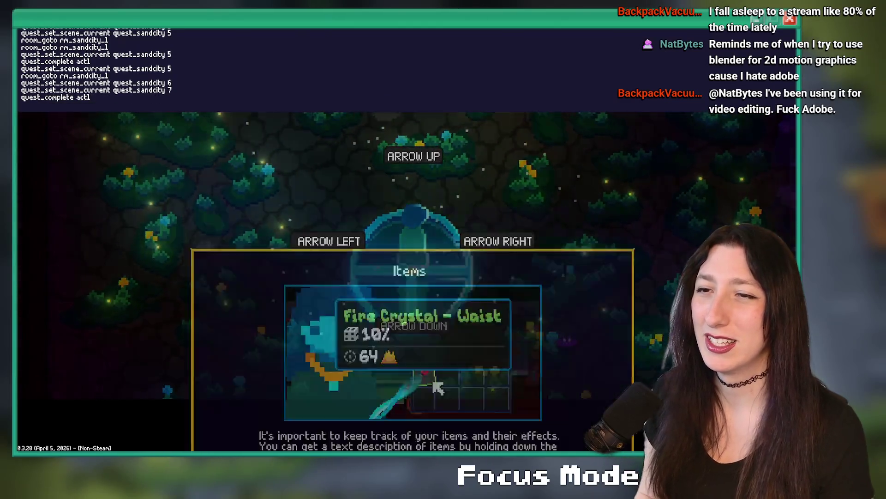
Dismiss the Items tutorial, jump to rm_sandcity_1, and walk left and up toward the brick-wall NPC.
key(BackSpace)
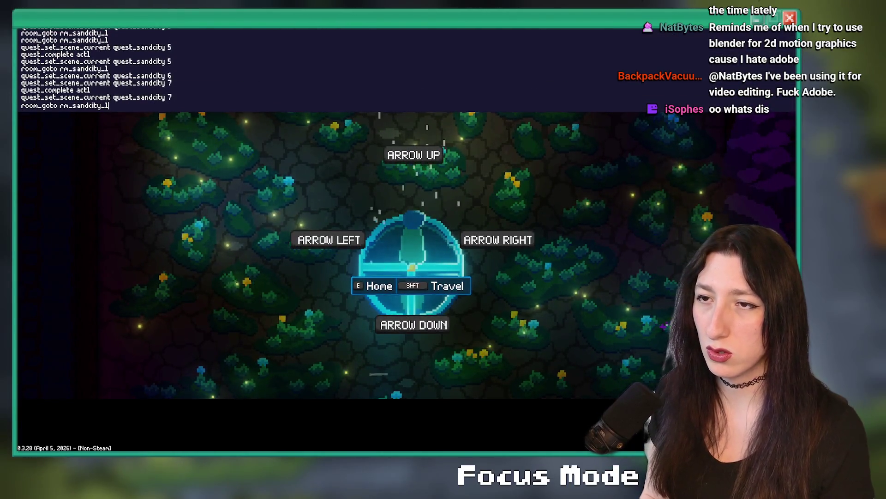
key(Return)
key(Left)
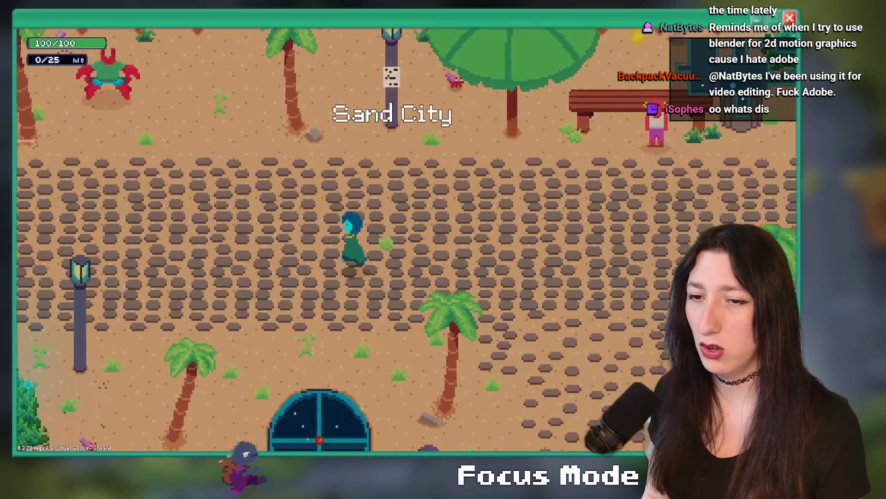
key(Up)
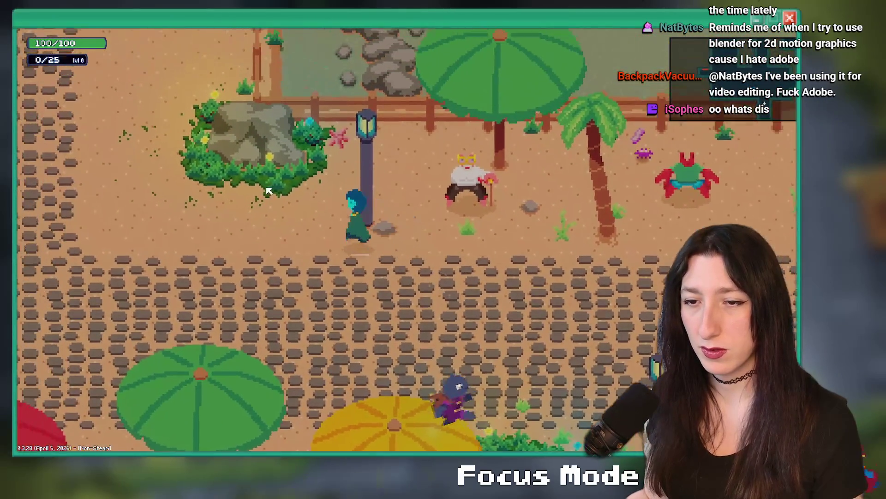
key(Left)
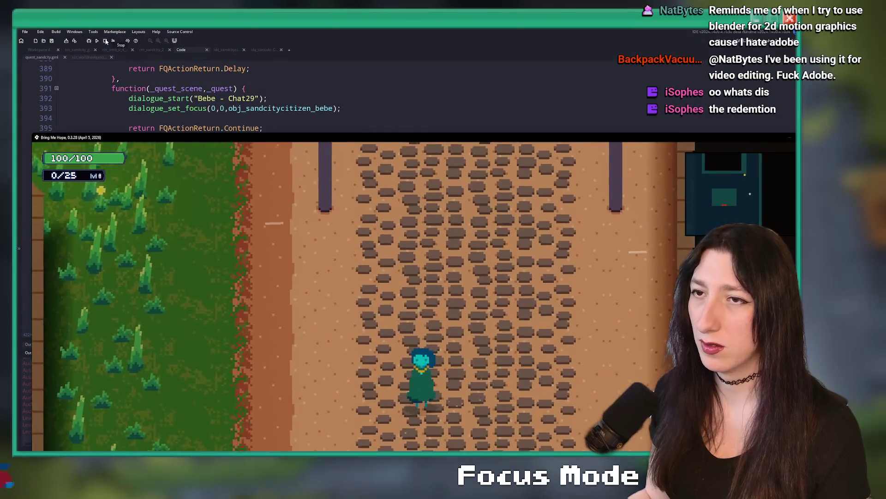
Stop the game, inspect the scene-queue call on line 397, and return to the obj_console workspace.
click(106, 41)
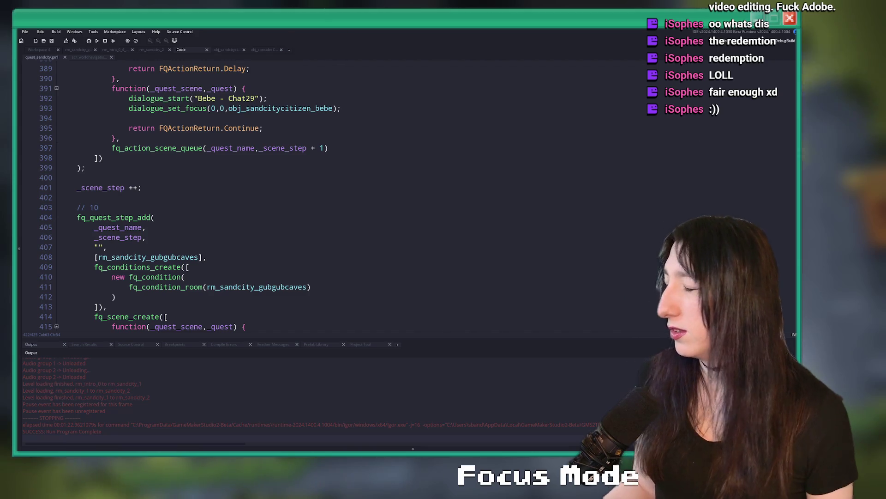
click(239, 148)
scroll(240, 153, down, 1)
scroll(184, 176, up, 7)
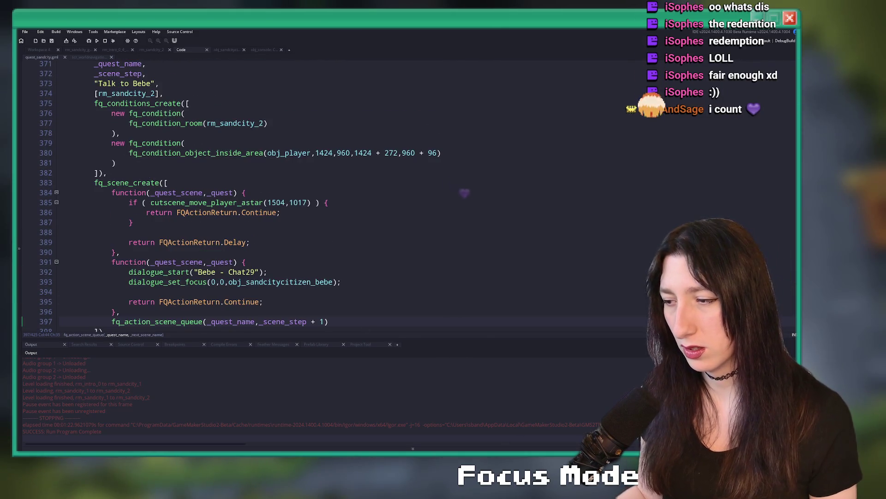
key(alt+Tab)
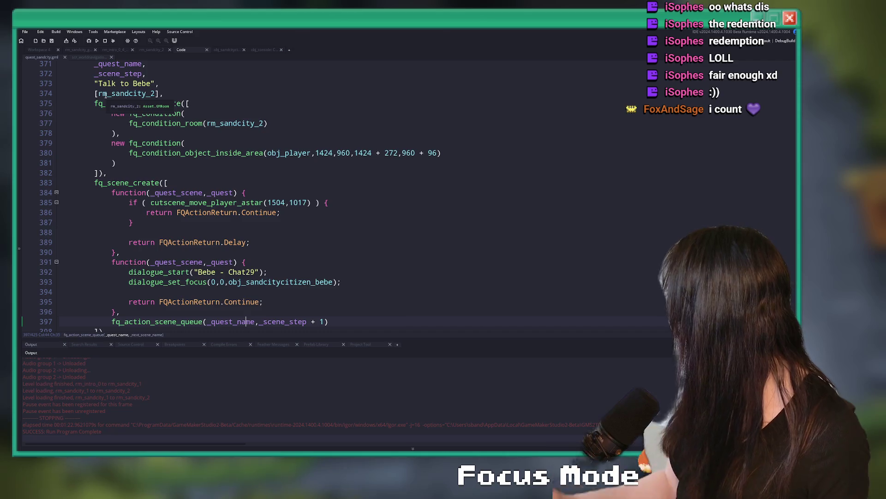
click(46, 51)
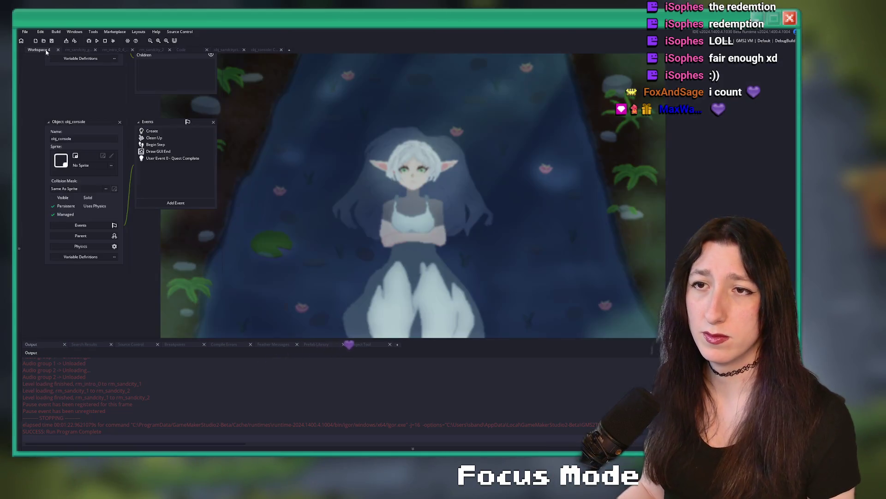
Open obj_console's Create event and duplicate the quest_set_scene_current command.
scroll(193, 175, up, 1)
scroll(196, 138, up, 3)
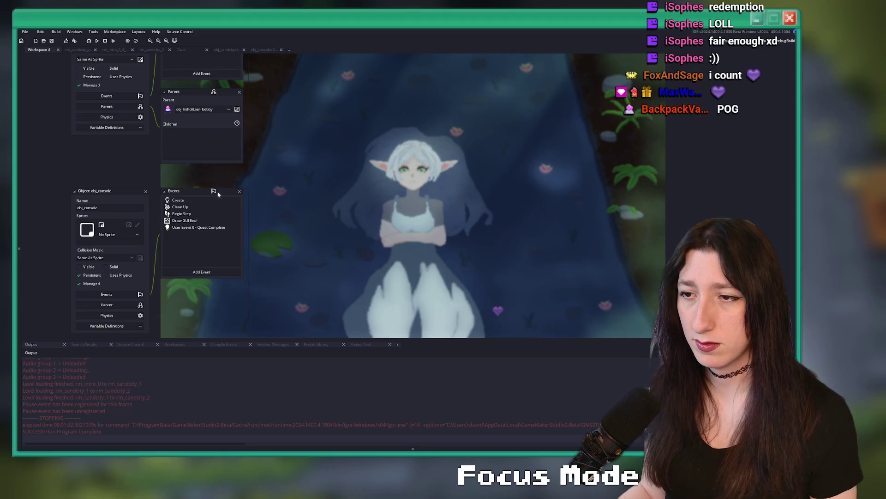
double_click(206, 202)
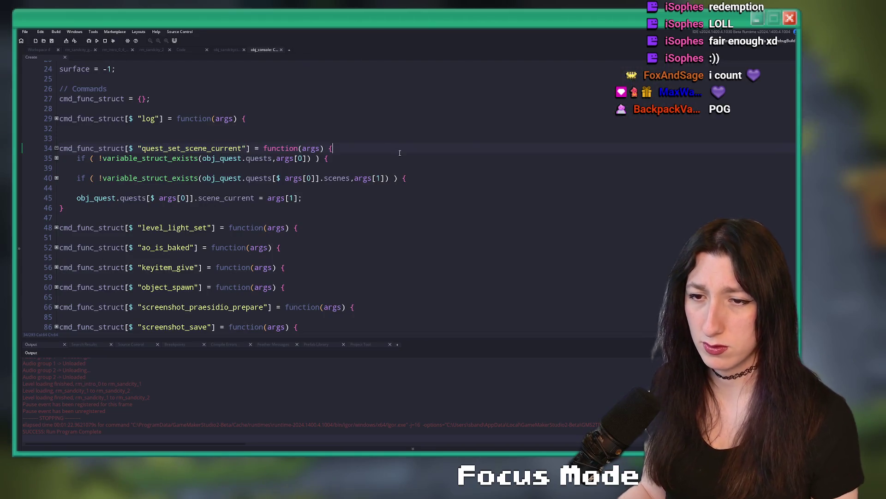
scroll(393, 152, down, 3)
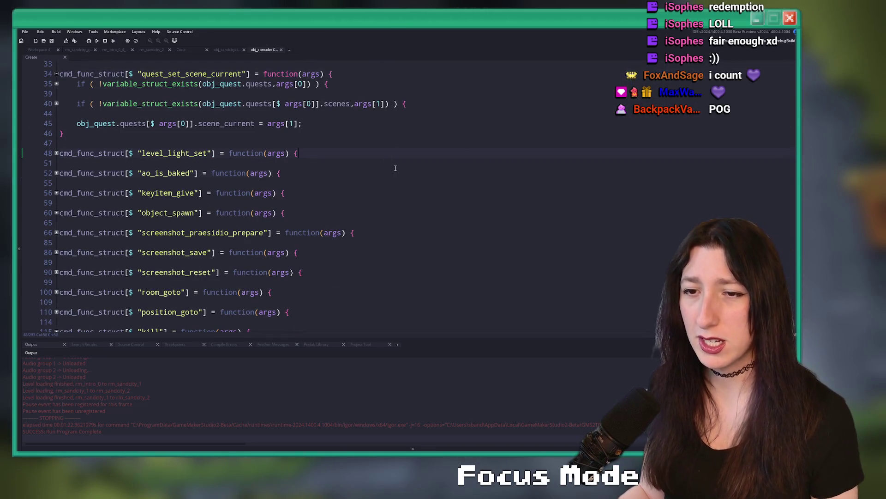
click(395, 170)
scroll(395, 170, down, 20)
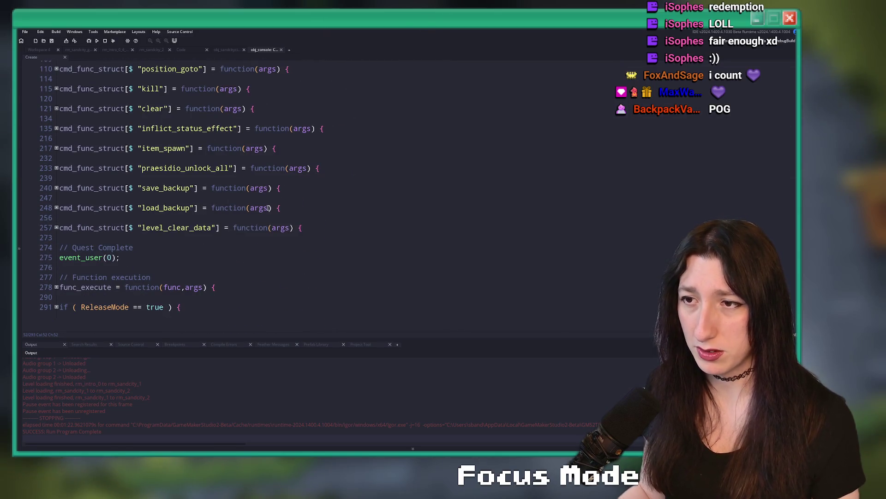
scroll(278, 208, up, 5)
scroll(171, 231, up, 8)
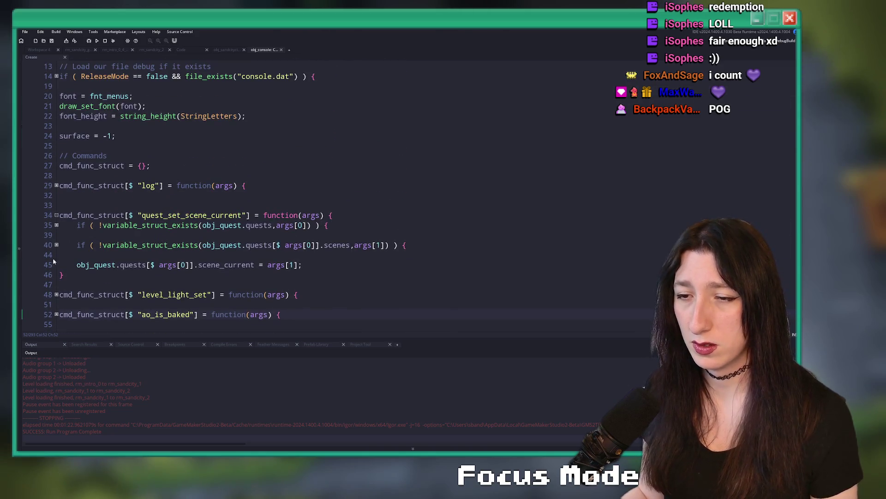
drag(67, 273, 59, 215)
key(ctrl+d)
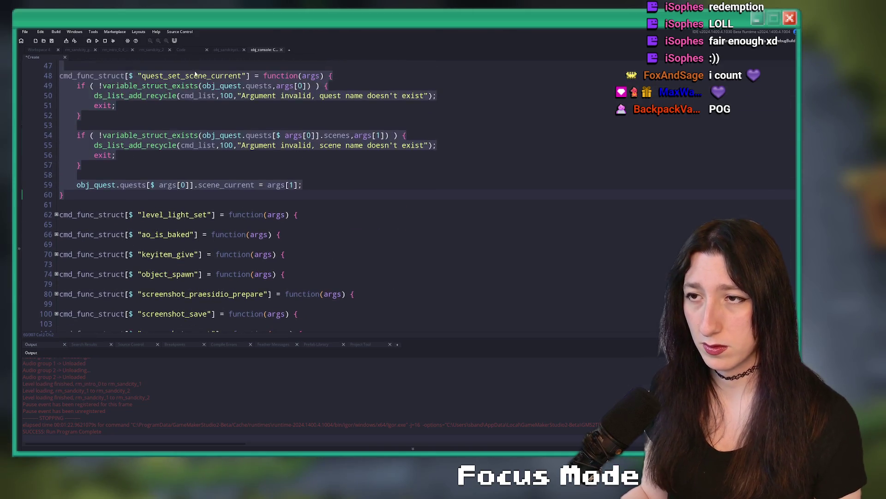
Make the copy quest_get_scene_current with a show_message(...scene_current) body, then save and run.
click(170, 125)
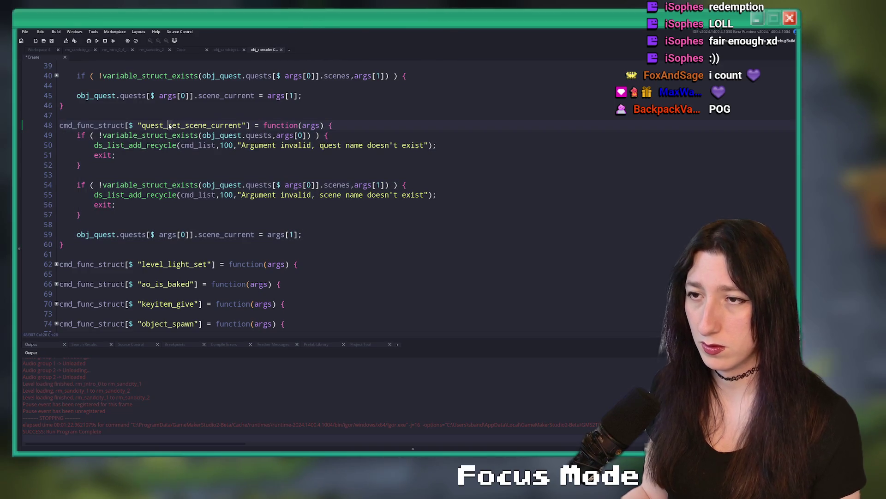
text(g)
scroll(102, 241, up, 1)
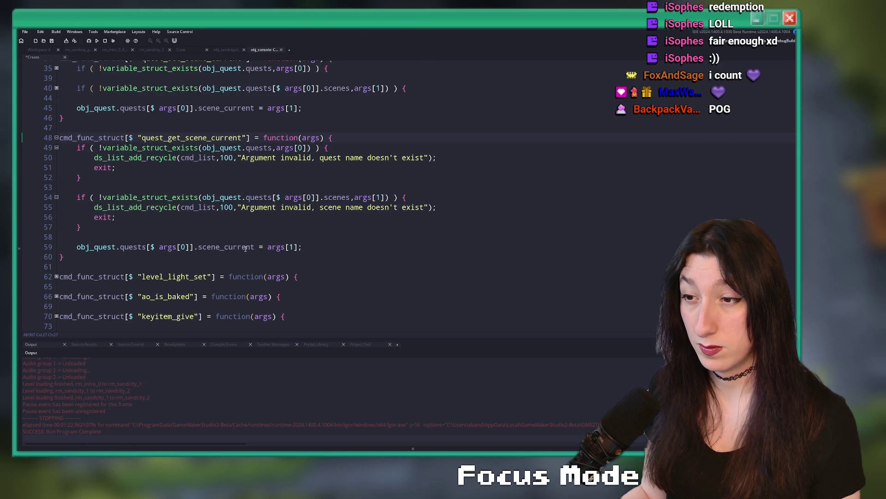
drag(255, 247, 74, 249)
key(ctrl+c)
mouse_move(302, 248)
mouse_down()
mouse_move(79, 228)
mouse_move(74, 198)
mouse_up()
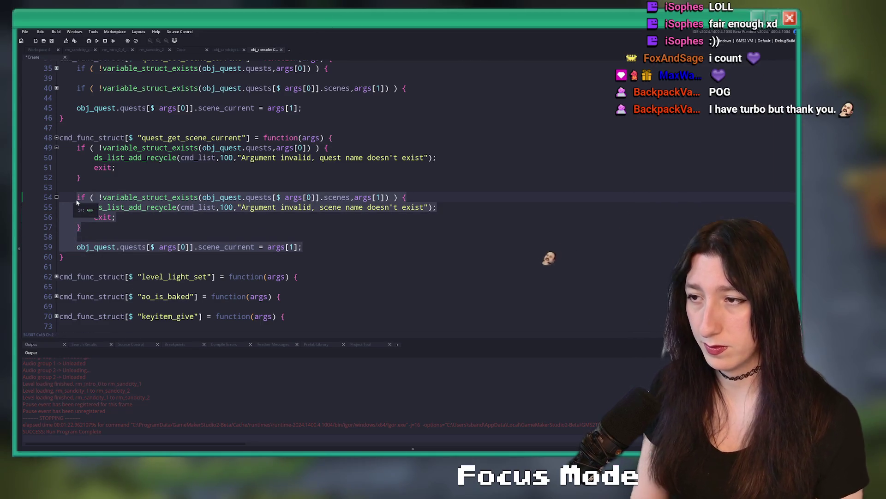
key(BackSpace)
text(show_message(obj_quest.quests[$ args[0]].scene_current)
key(ctrl+v)
text();)
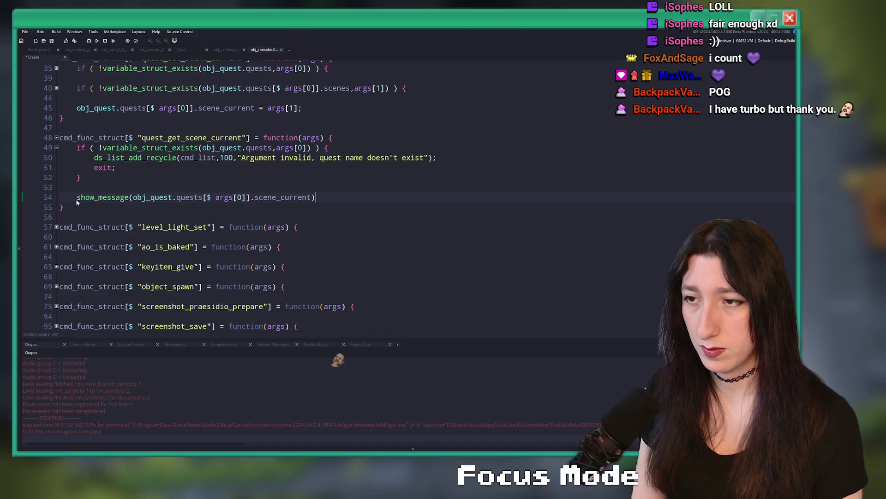
key(ctrl+s)
key(F5)
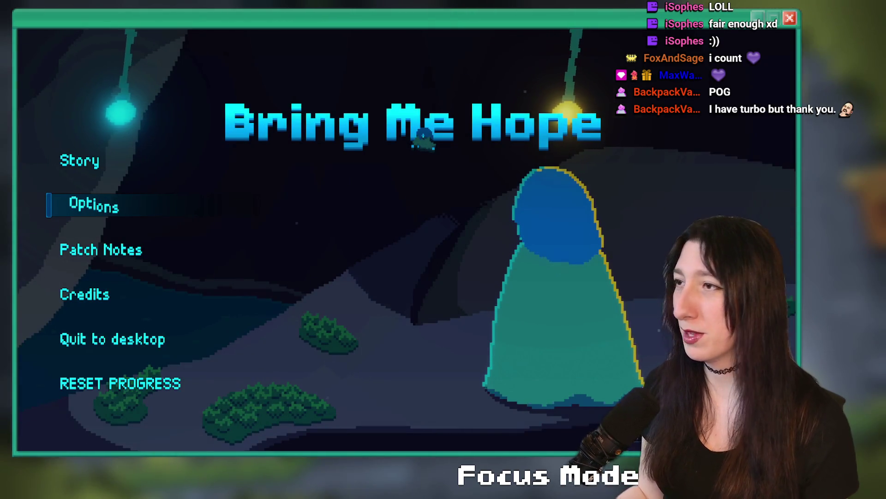
Start Story and jump to rm_sandcity_1 by rerunning the room_goto console command.
click(83, 155)
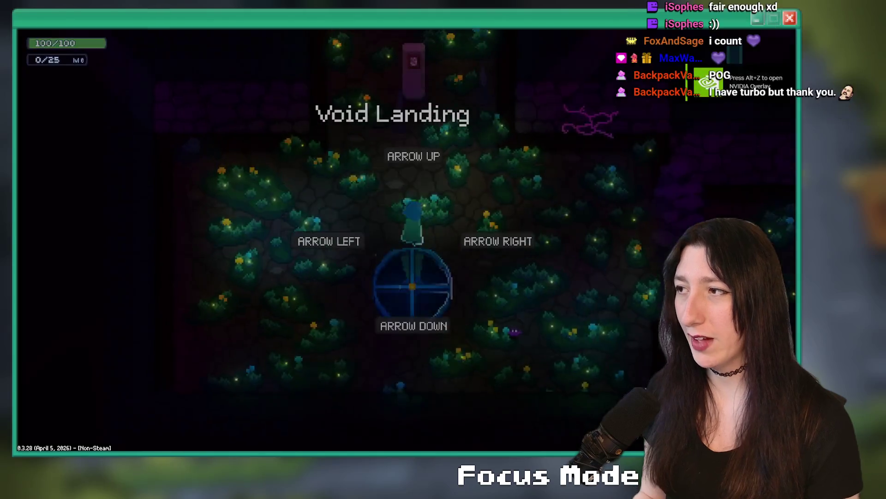
key(grave)
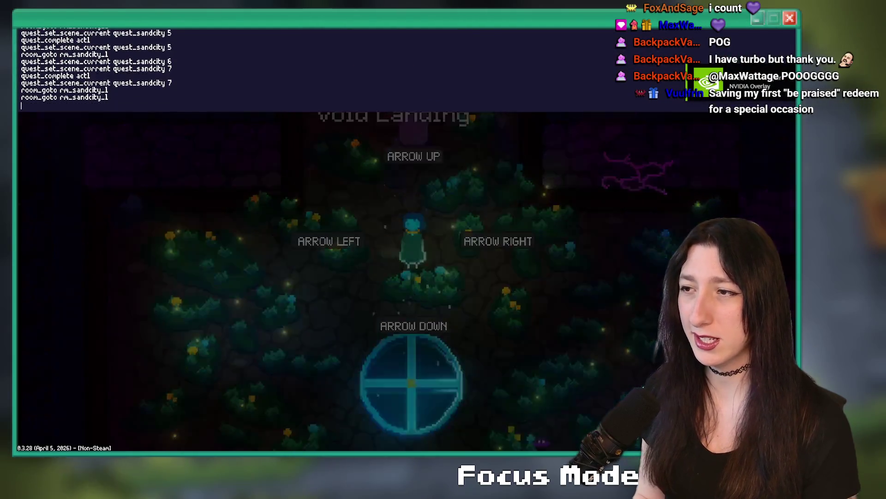
key(Up)
key(Return)
Query quest_sandcity's current scene, set it to 7 with quest_set_scene_current, then query again.
key(grave)
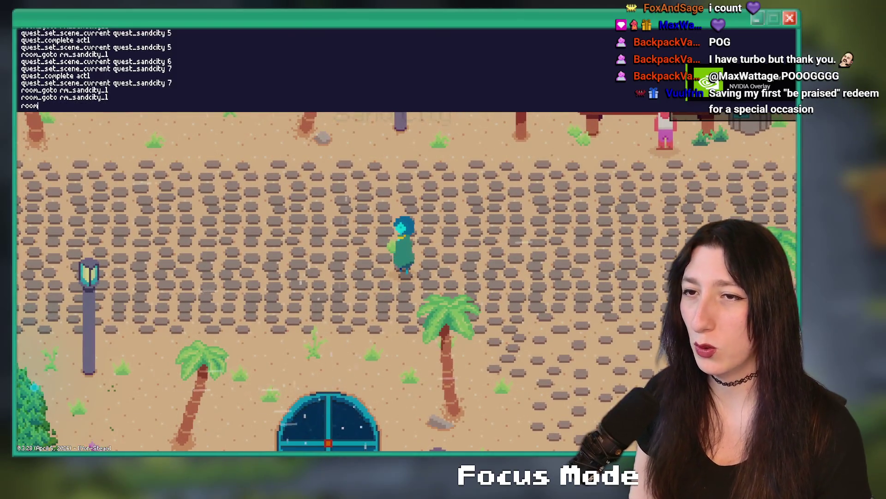
key(BackSpace)
key(BackSpace)
key(BackSpace)
text(quest_get_scene_current quest_s)
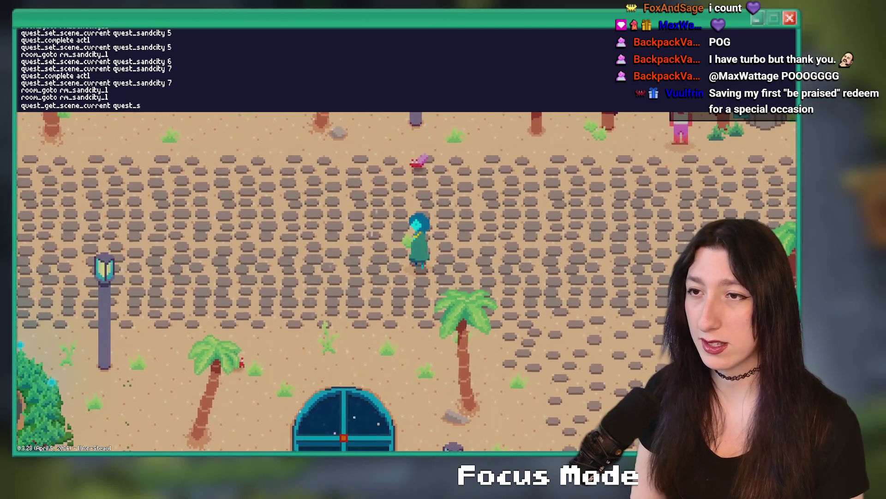
text(andcity 7)
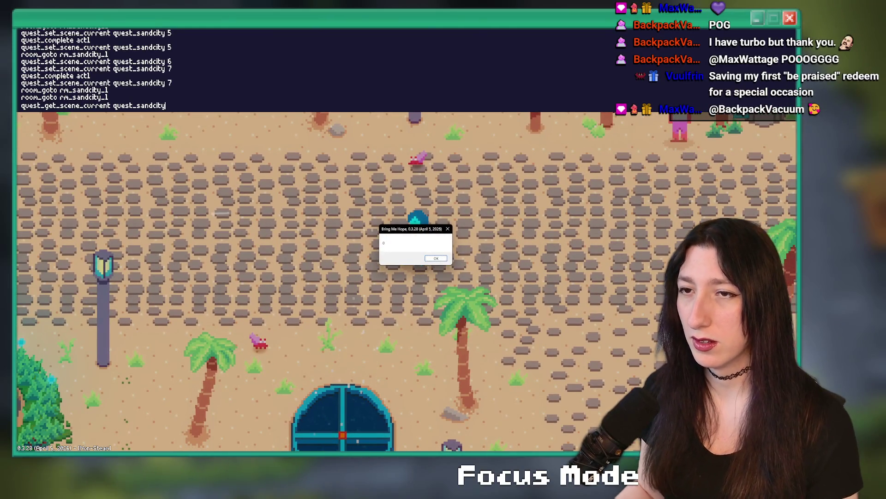
key(Return)
text(quest_set_scene_current quest_sandcity 7)
key(Return)
key(Up)
key(Up)
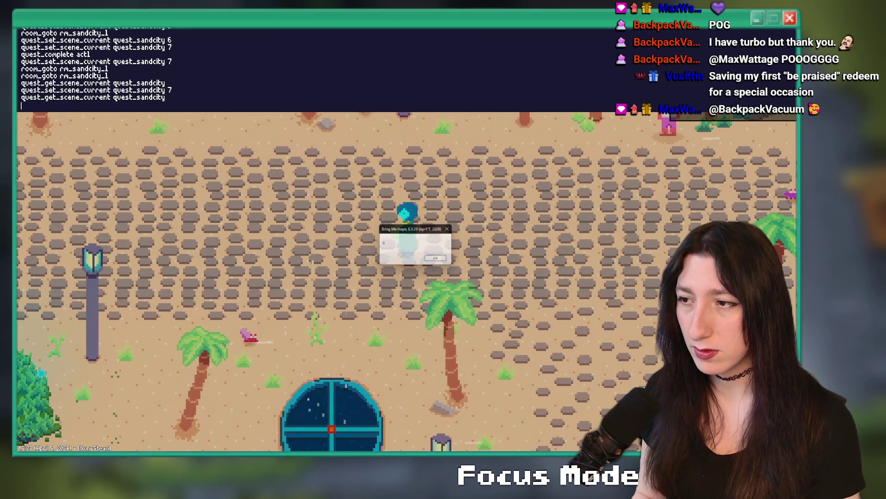
key(Return)
key(s)
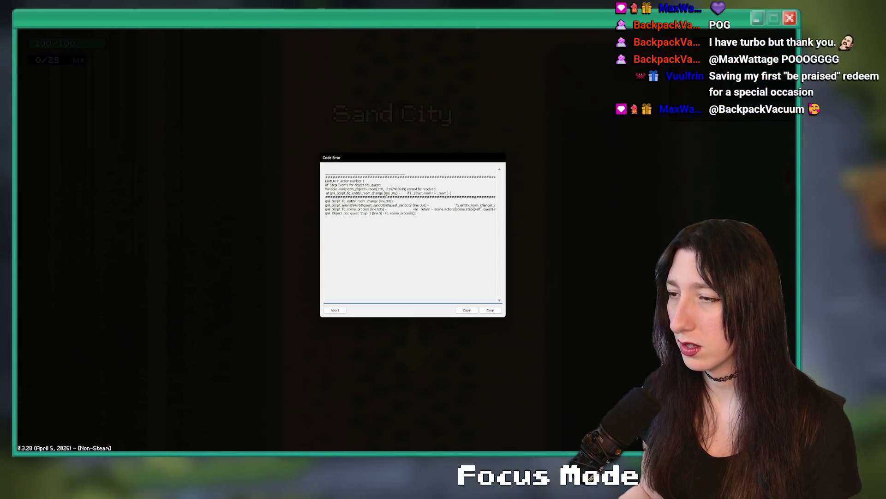
Leave the game's error report and inspect the rm_sandcity_2 reference on quest_sandcity line 360.
click(386, 214)
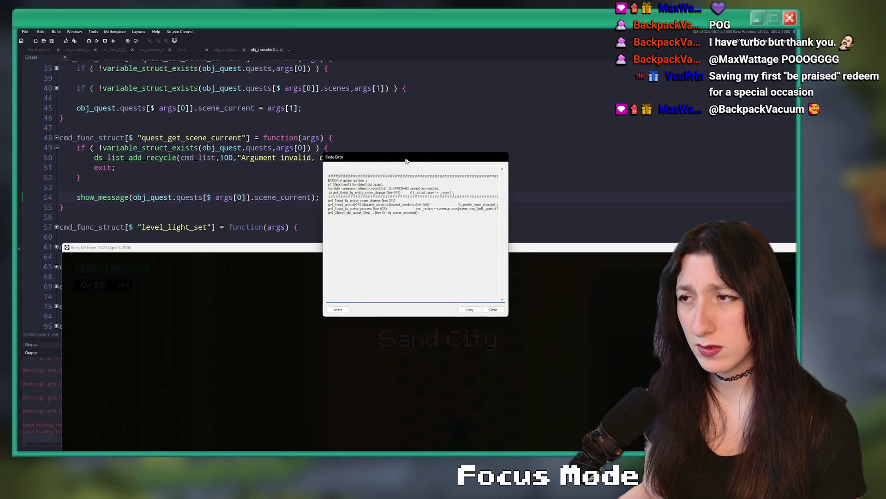
drag(404, 160, 456, 158)
click(352, 137)
scroll(335, 168, down, 1)
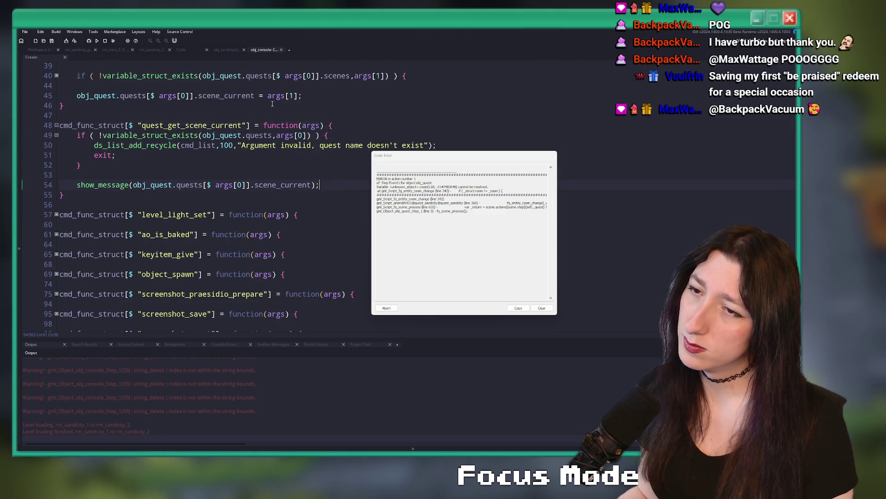
click(185, 50)
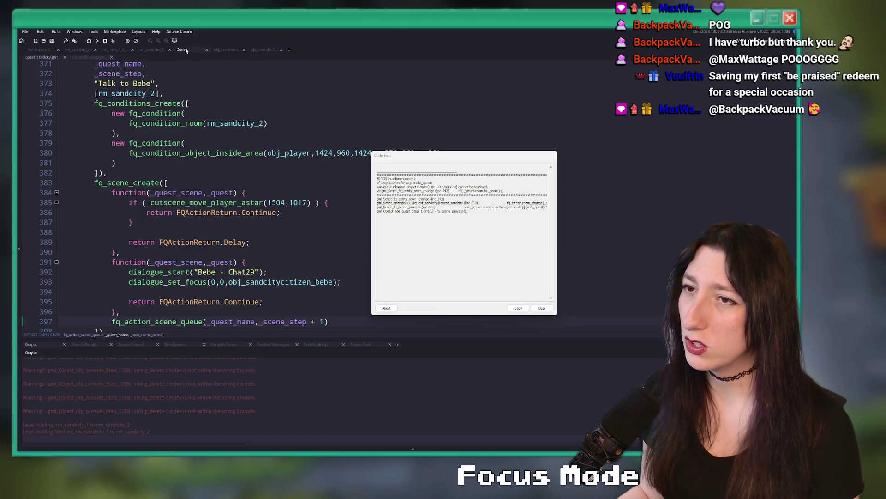
click(183, 92)
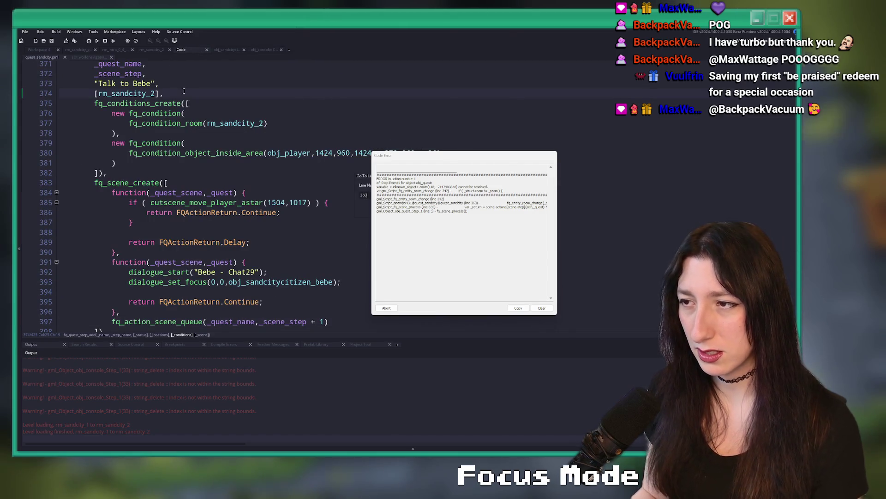
key(Return)
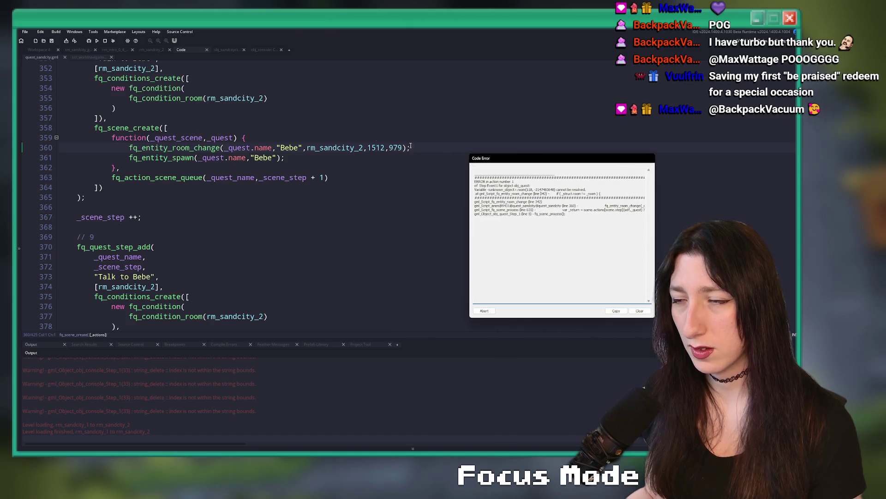
click(324, 148)
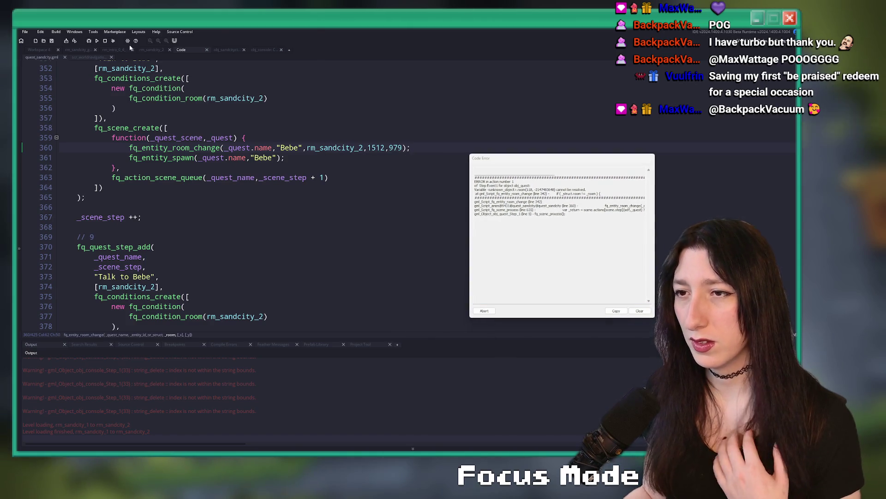
Start a rebuild and look over quest steps 7 and 8 around line 360 while it compiles.
click(105, 41)
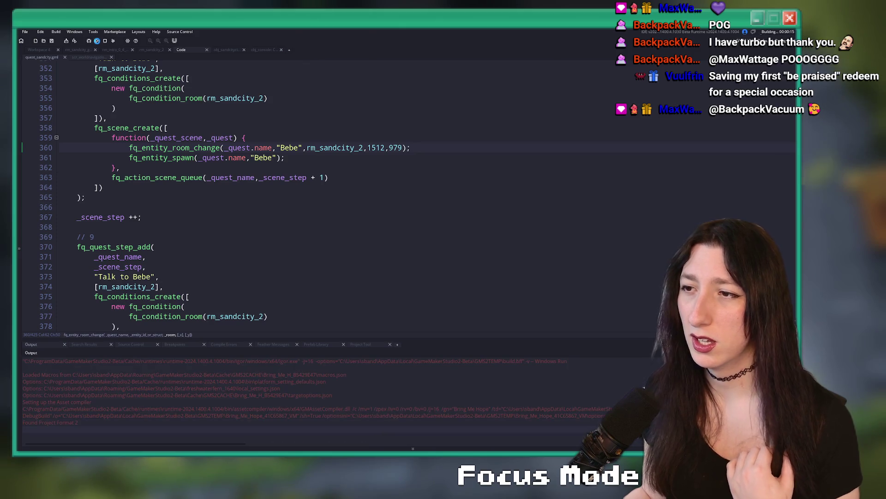
scroll(362, 191, up, 2)
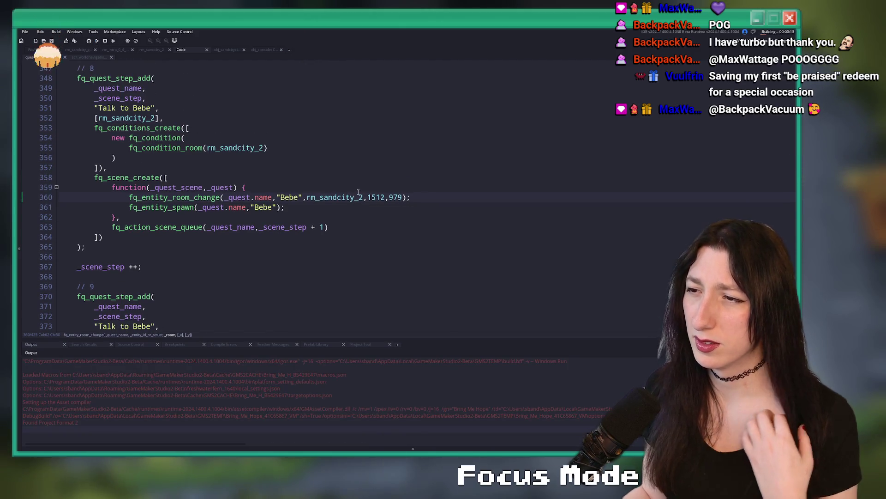
scroll(217, 207, up, 1)
click(290, 222)
click(329, 222)
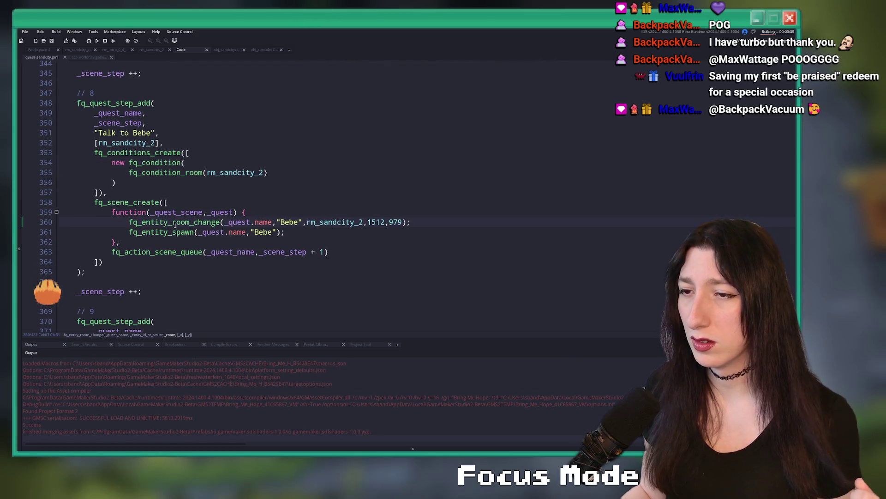
scroll(175, 225, up, 5)
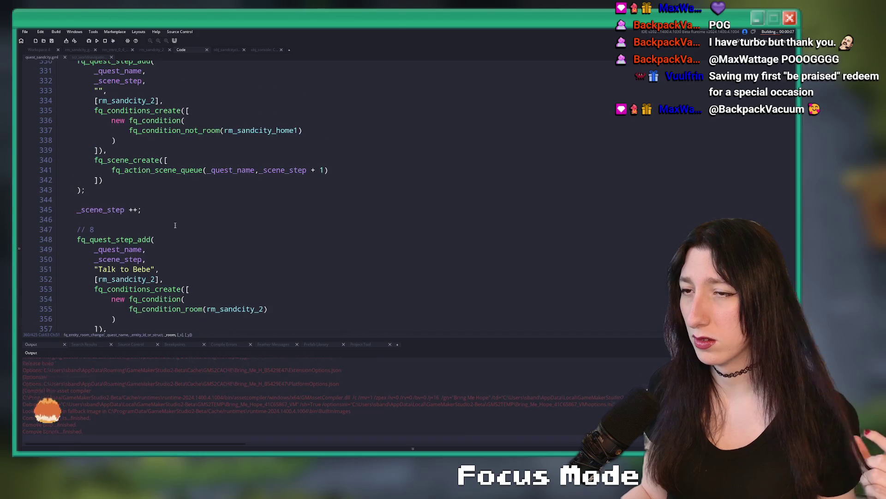
scroll(175, 225, up, 1)
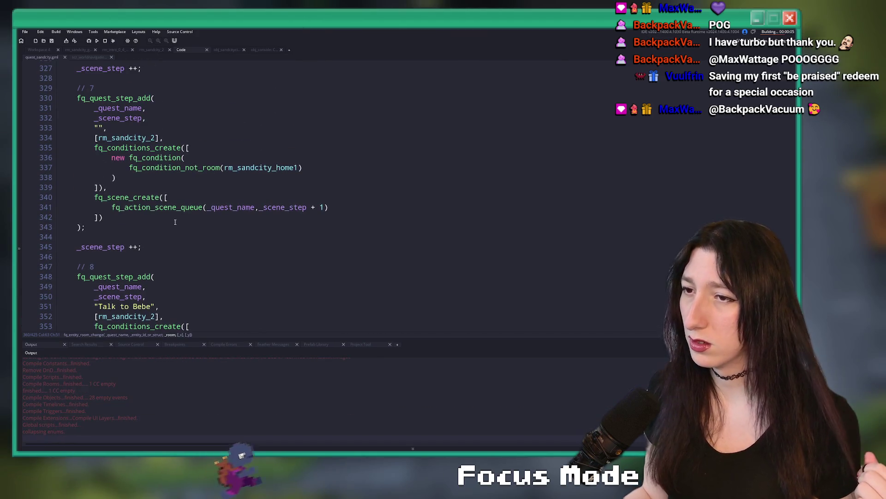
scroll(177, 220, up, 4)
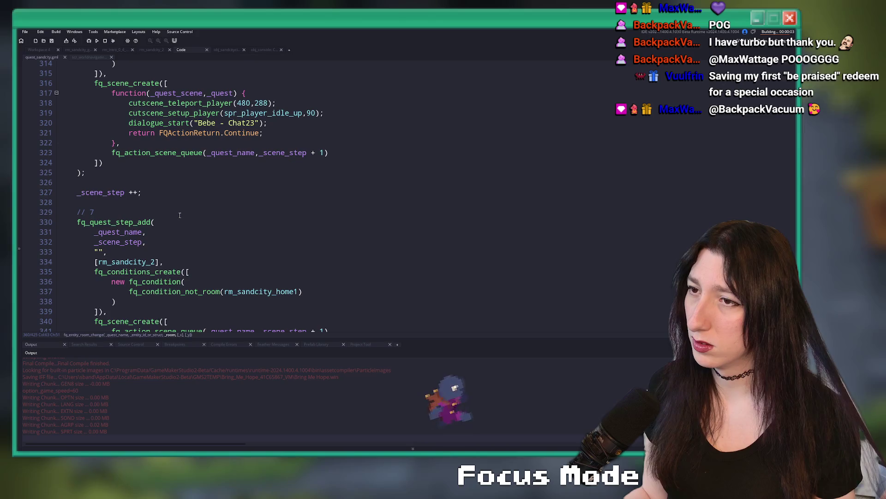
scroll(185, 213, down, 4)
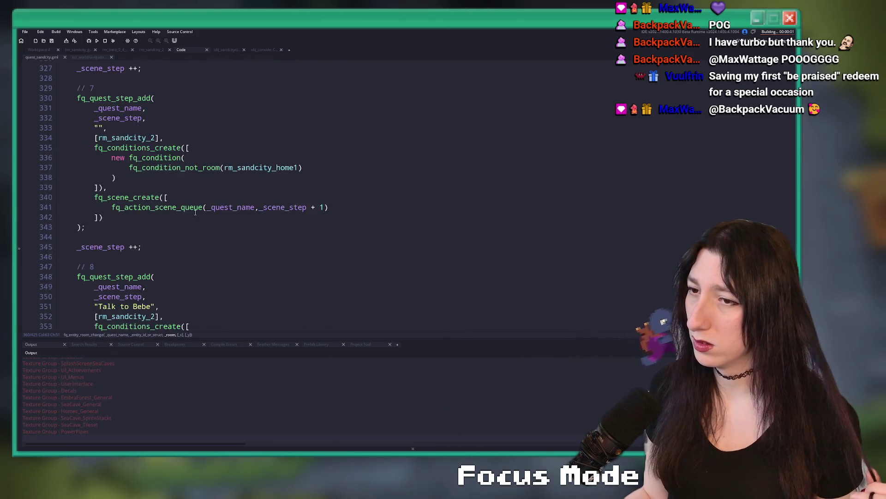
scroll(195, 212, down, 2)
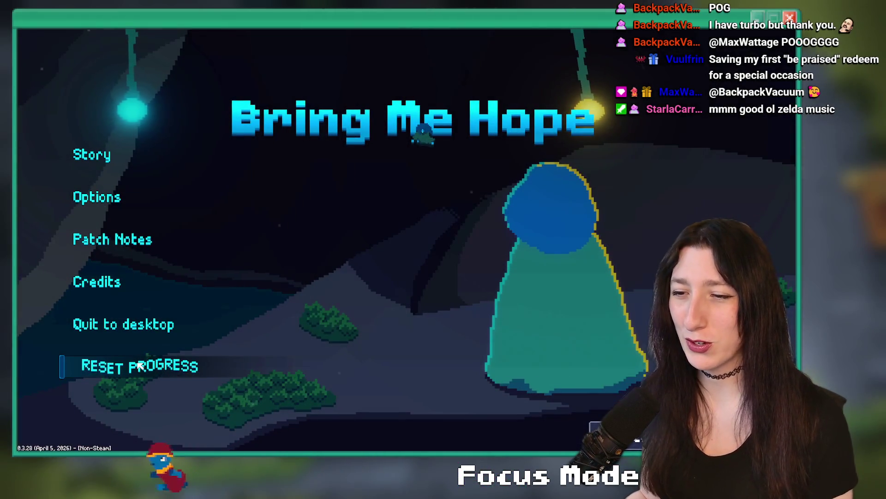
Start the story and run quest_complete act1 and the quest_sandcity scene query from the debug console.
click(109, 154)
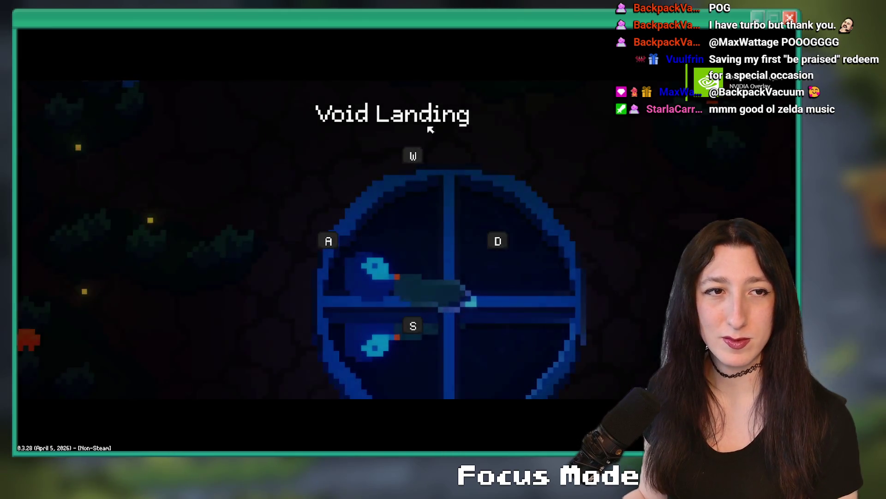
key(grave)
key(Up)
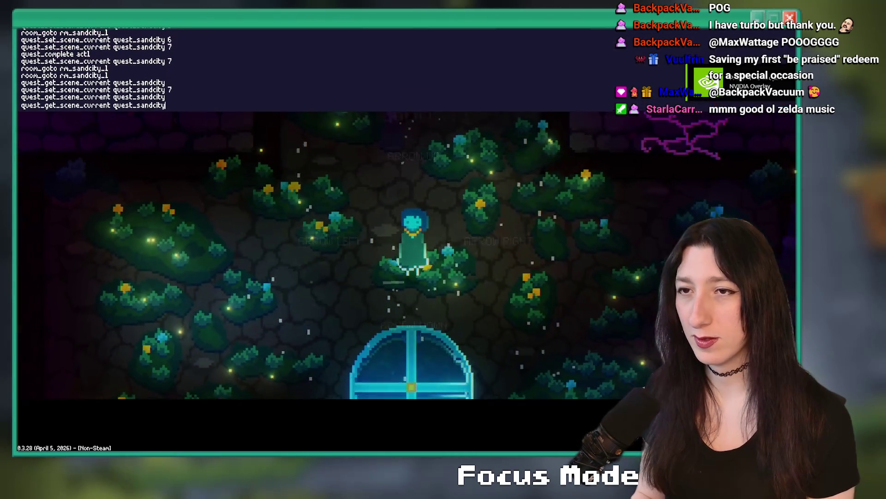
key(Up)
key(Up)
key(Up)
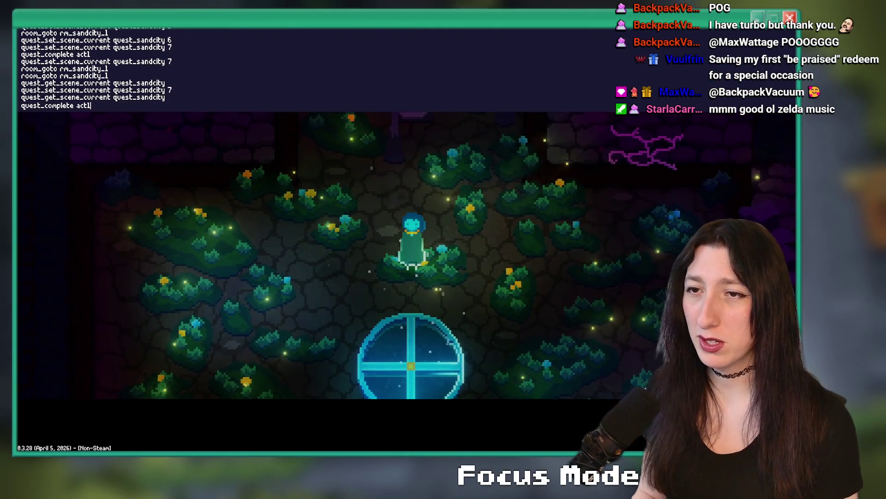
key(Return)
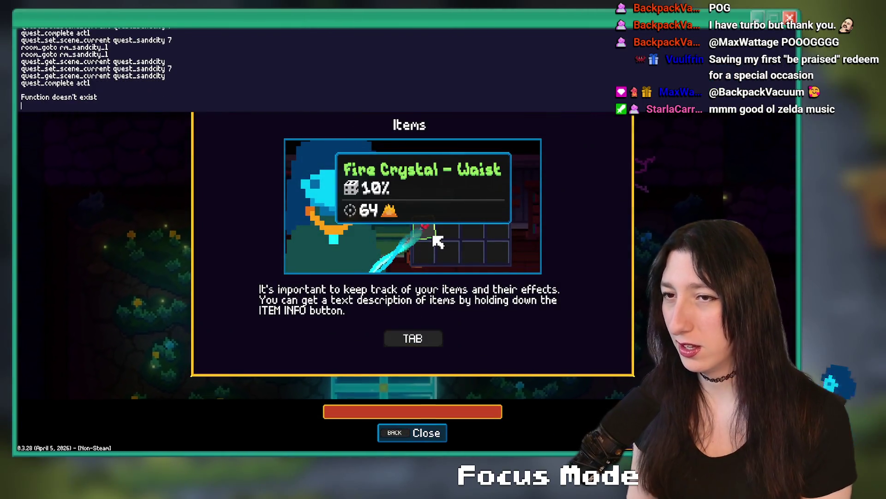
key(Escape)
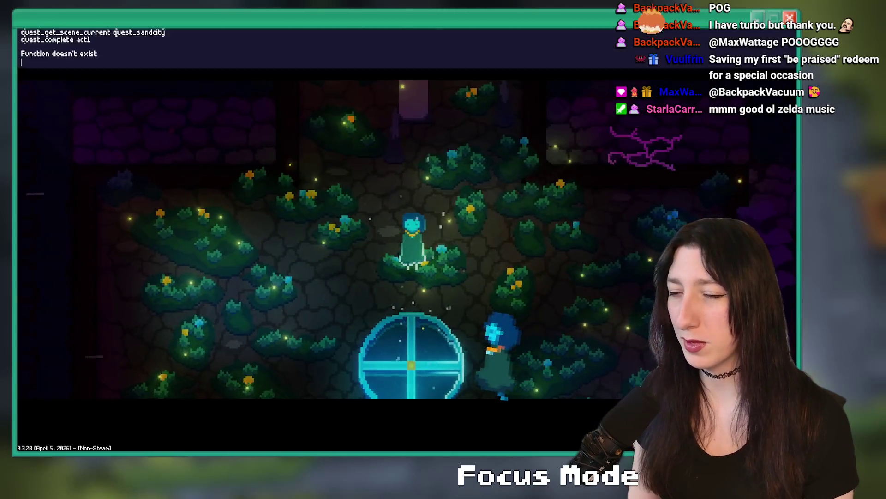
key(Up)
key(Up)
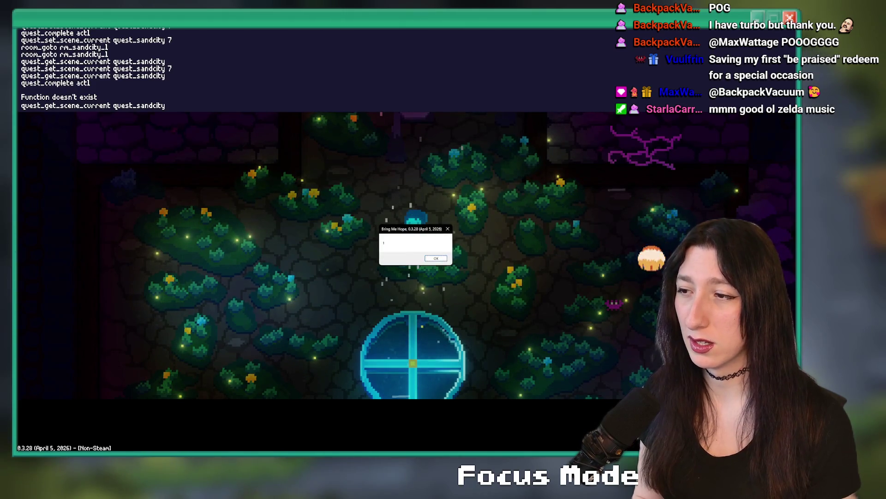
key(Return)
key(Up)
key(Up)
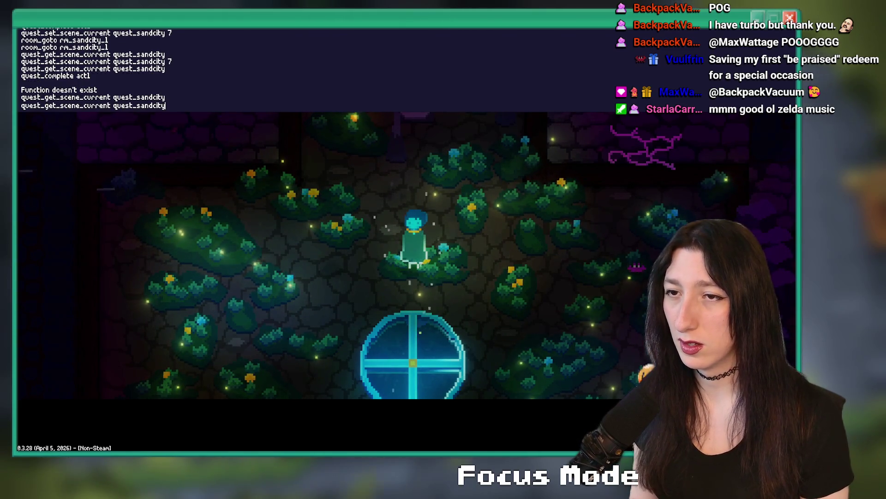
Warp the character into Sand City with room_goto rm_sandcity_1.
key(grave)
key(s)
key(grave)
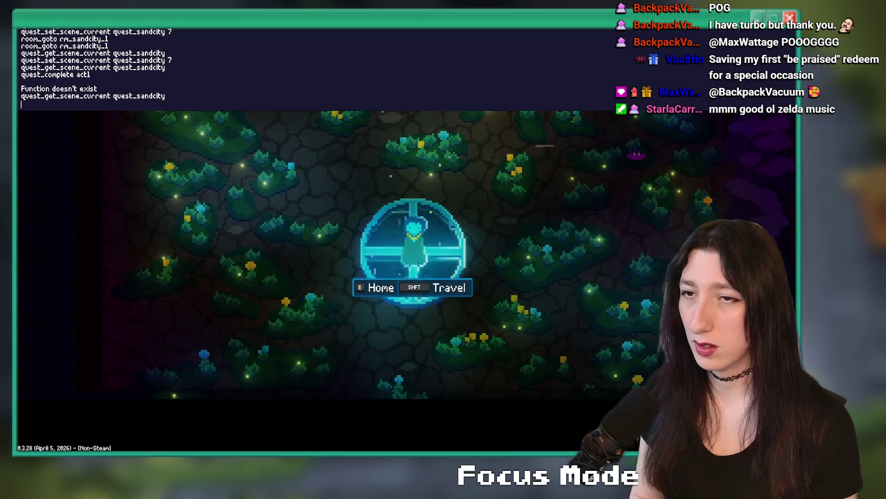
text(room_goto rm_sandcity_)
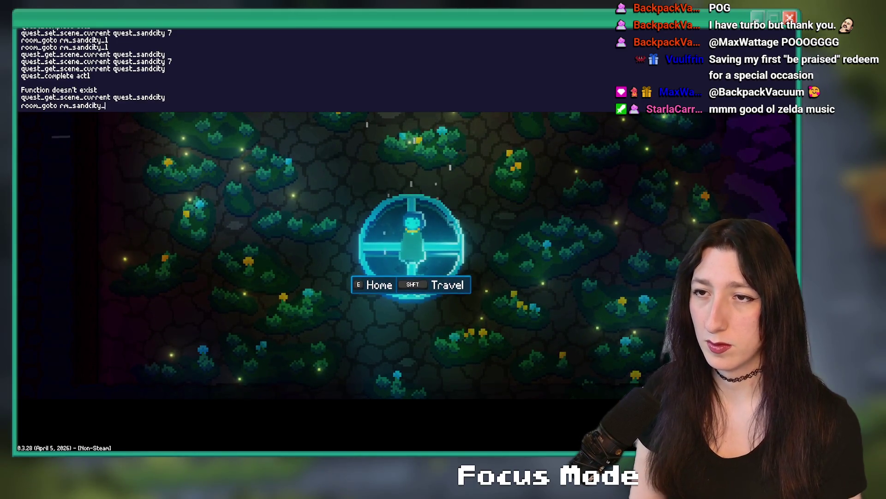
key(Return)
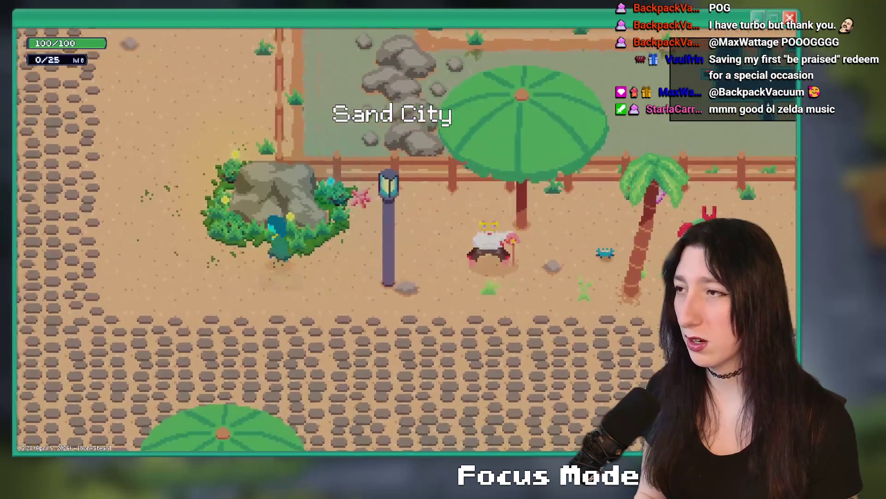
Walk into the house and back out, then down to the warp portal and away.
key(Left)
key(Up)
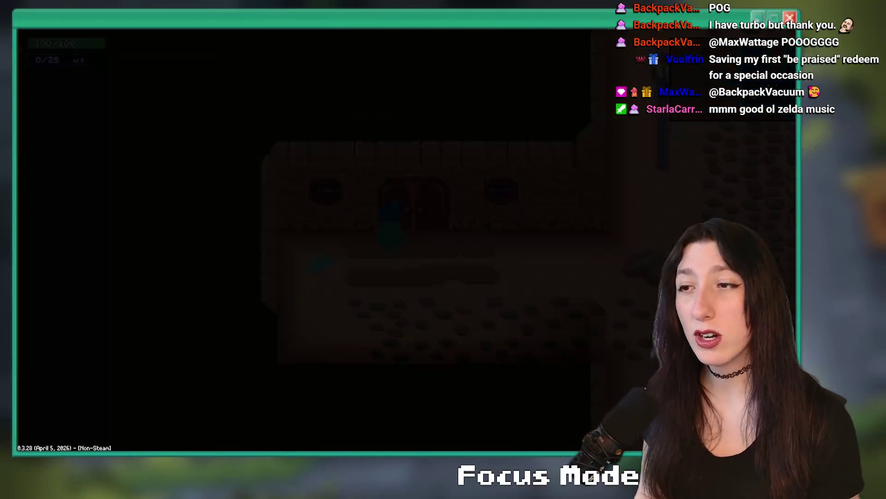
key(Down)
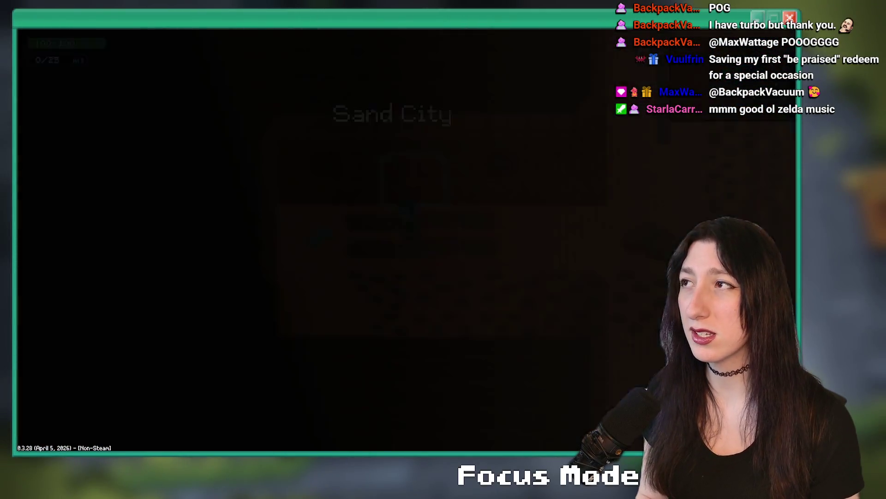
key(grave)
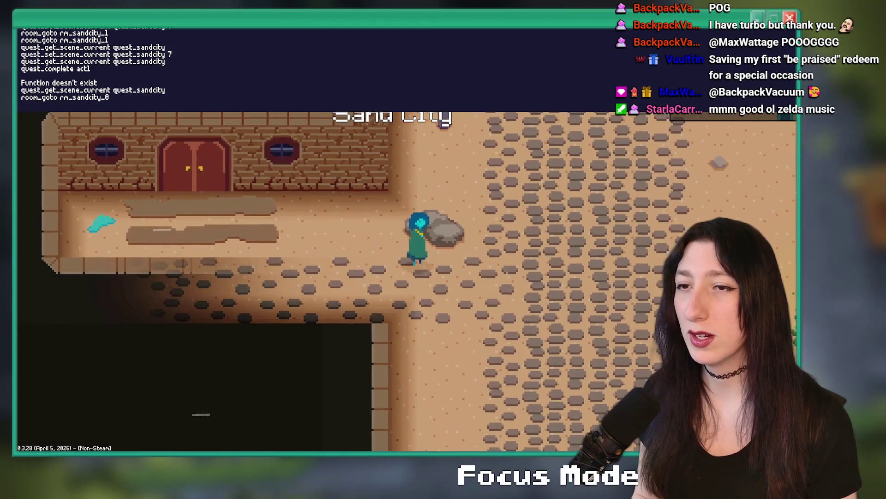
key(grave)
key(Right)
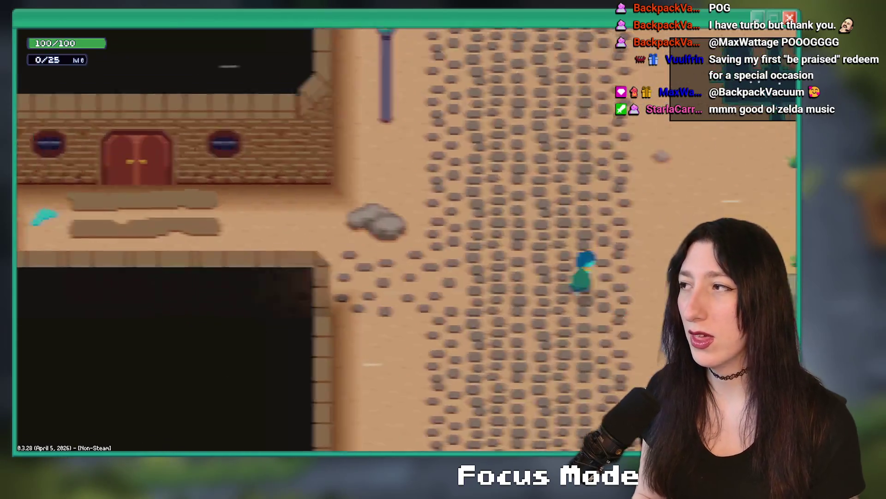
key(Down)
key(Up)
key(Right)
Check the debug console, step onto the warp portal again and walk up past the palm tree.
key(grave)
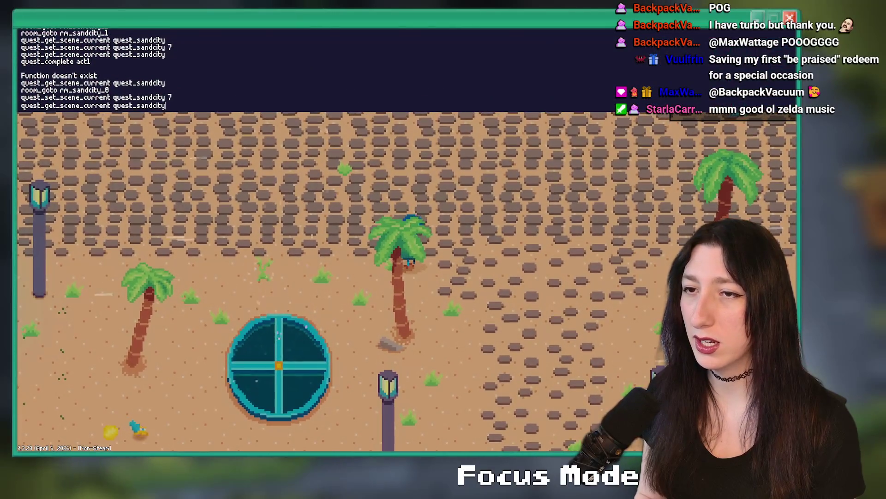
key(grave)
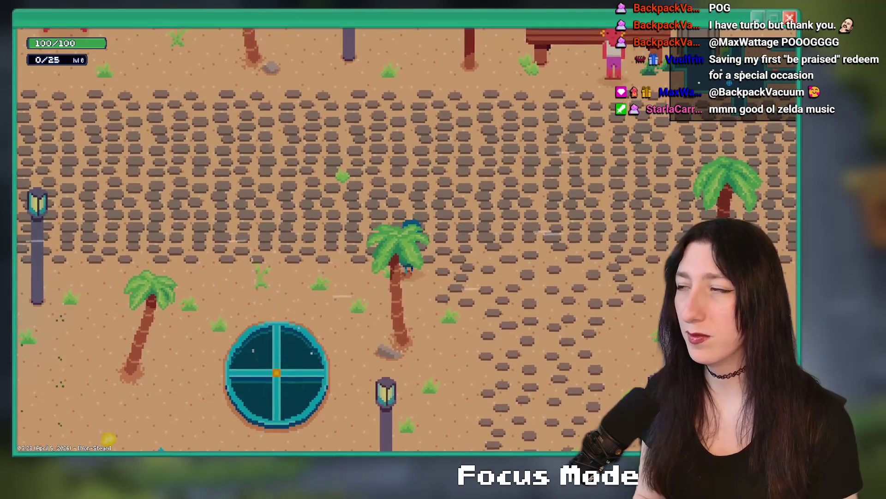
key(Left)
key(Down)
key(Up)
key(Right)
key(Up)
key(Right)
key(grave)
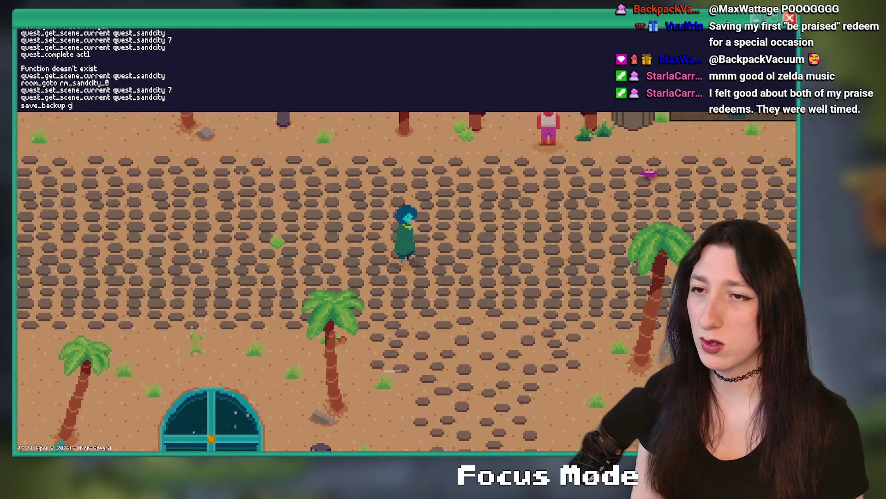
key(Escape)
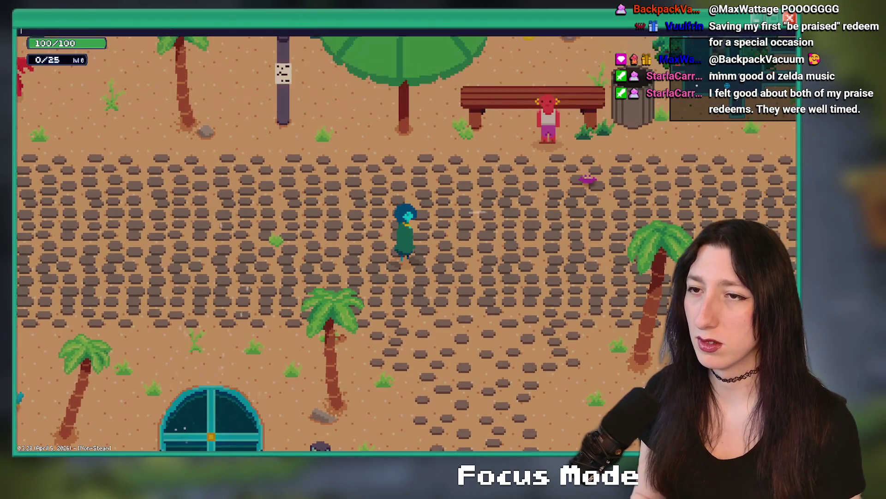
Cross the wooden bridge and sand plaza, then walk up the cobblestone path.
key(d)
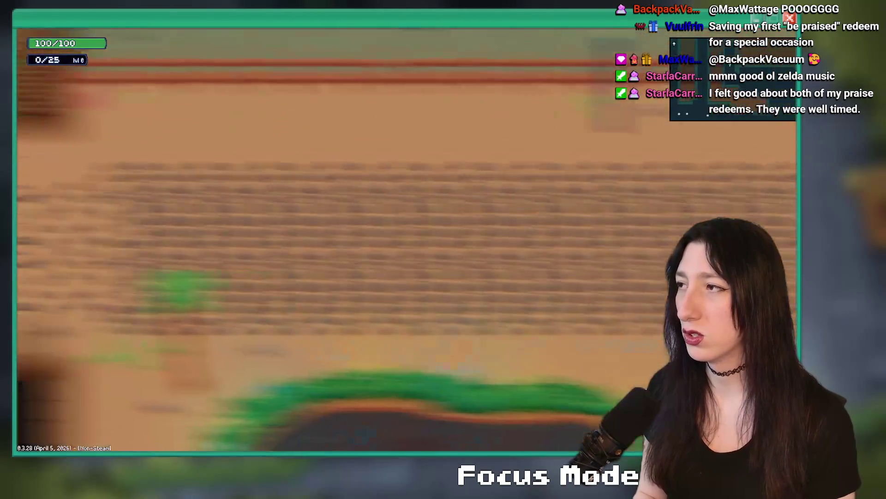
key(d)
key(w)
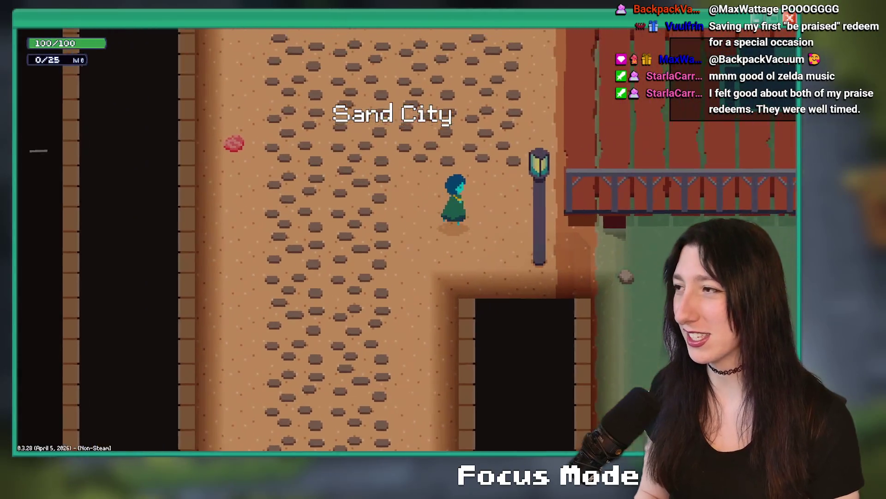
key(d)
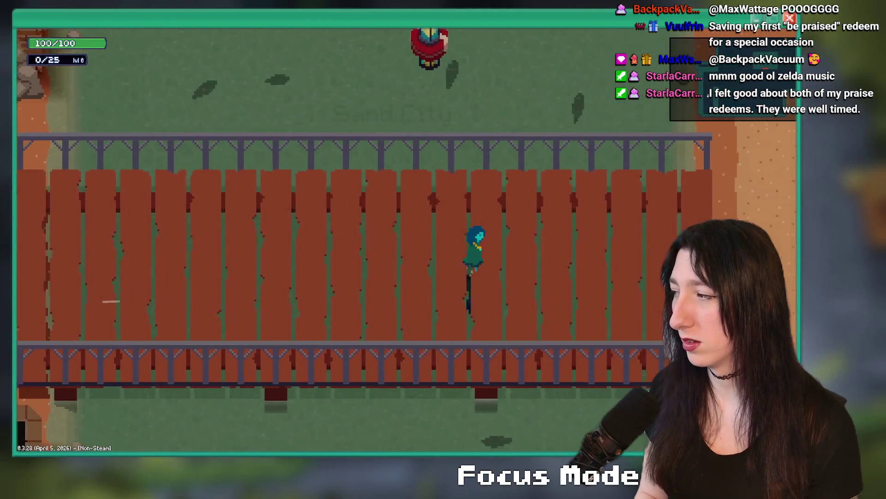
key(w)
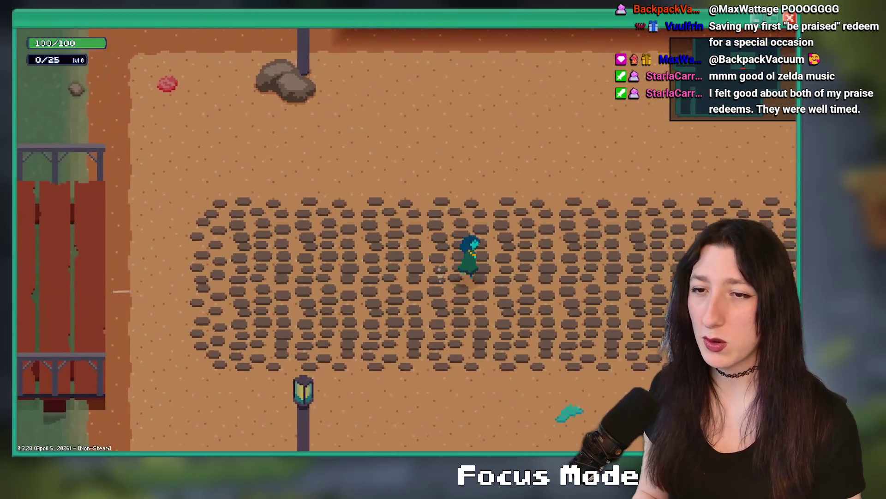
key(d)
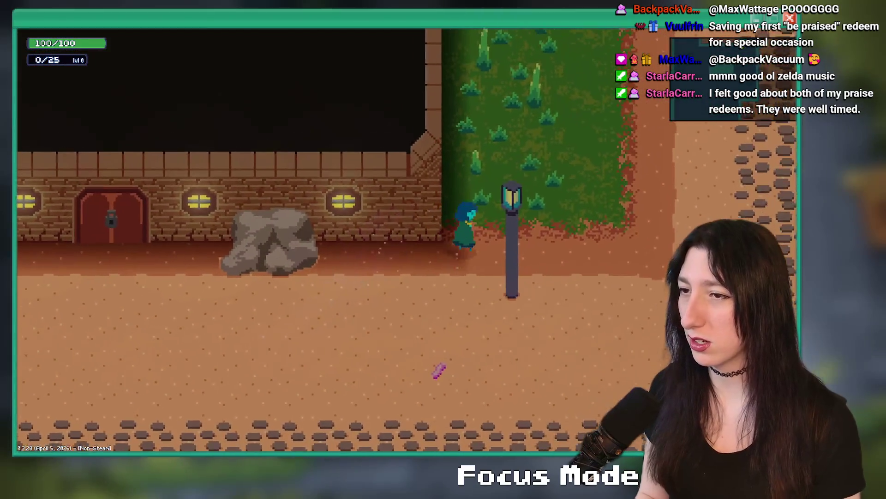
key(w)
key(w)
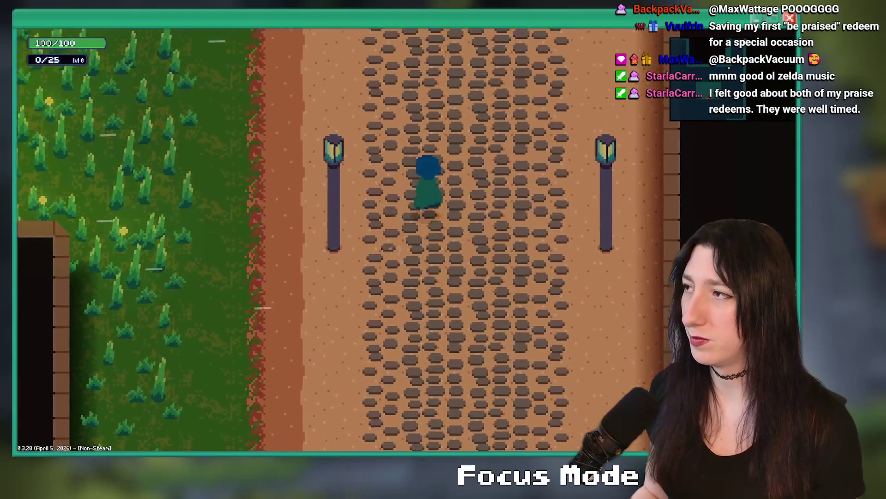
key(alt+Tab)
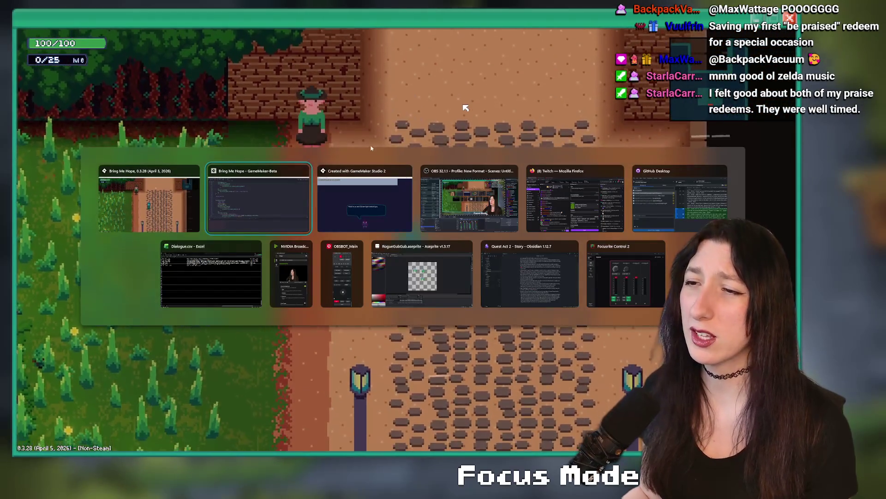
Dismiss the game's message box and stop the running game.
click(307, 157)
scroll(286, 166, down, 2)
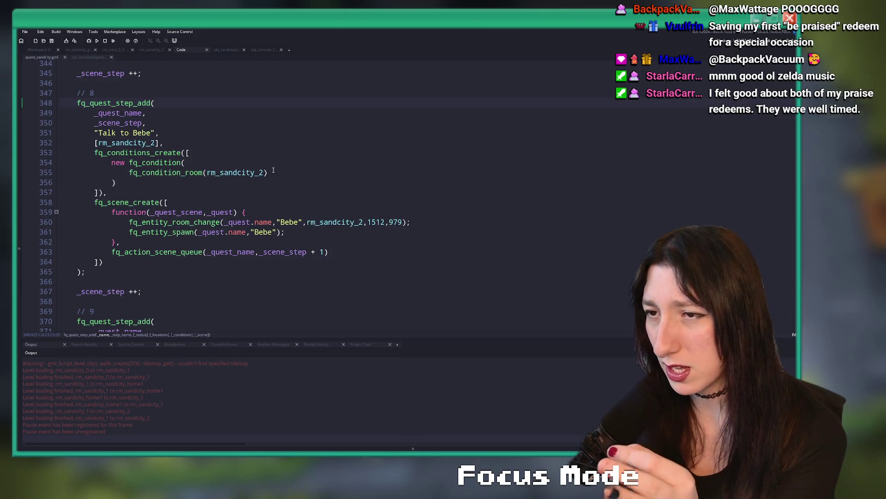
click(141, 172)
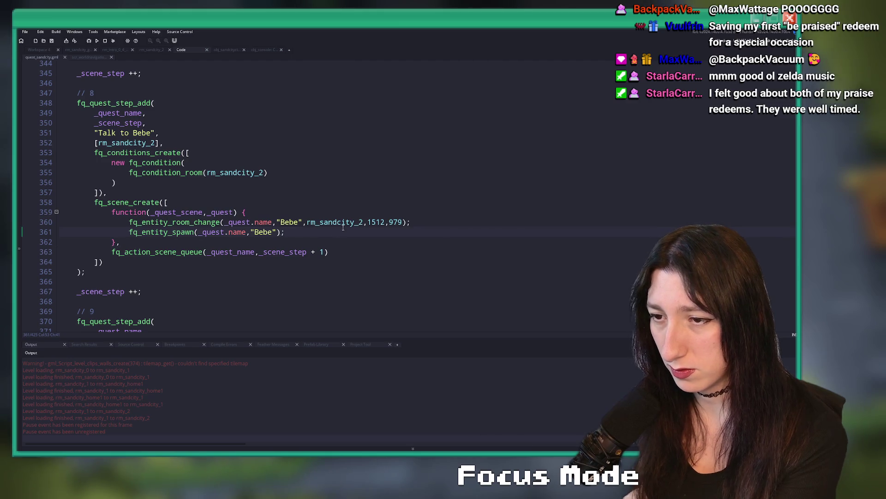
key(alt+Tab)
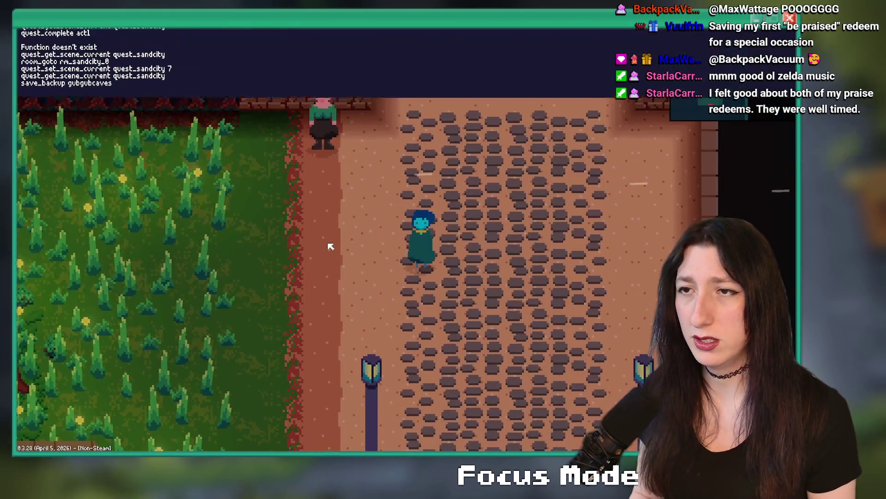
key(Return)
key(alt+Tab)
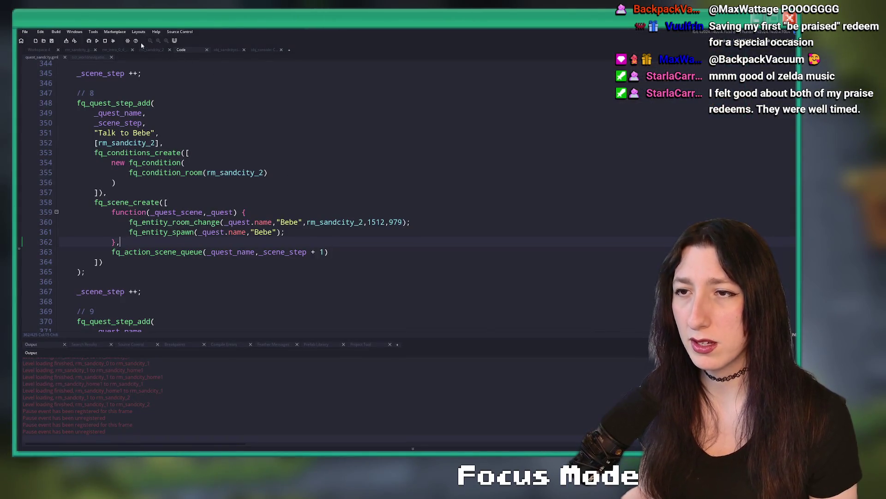
click(104, 42)
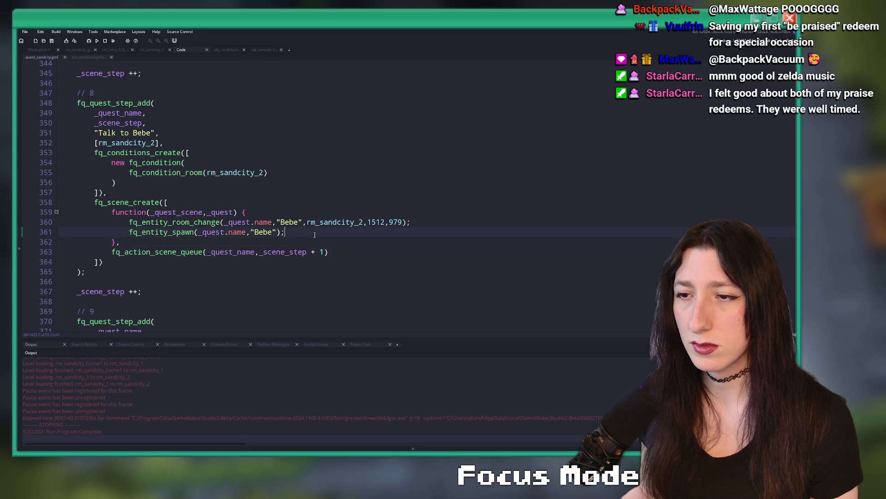
Add 'return FQActionReturn.Continue;' after step 8's Bebe spawn call and run with F5.
scroll(314, 235, down, 10)
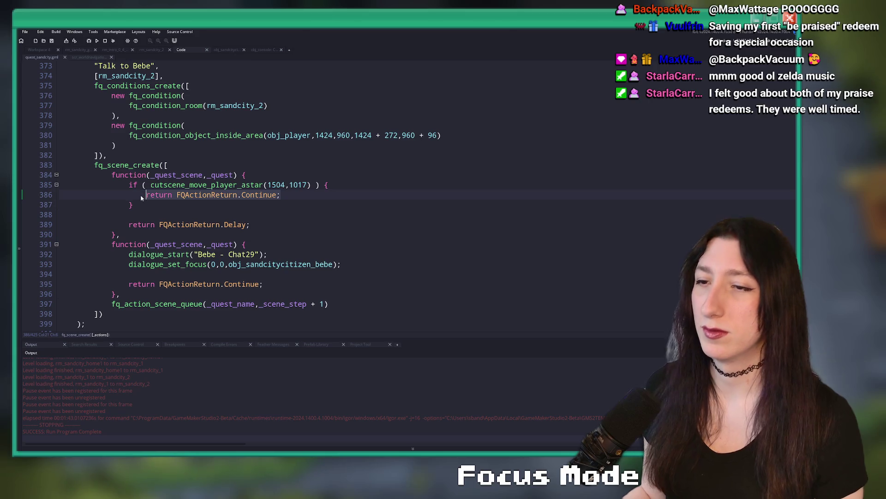
scroll(319, 171, up, 8)
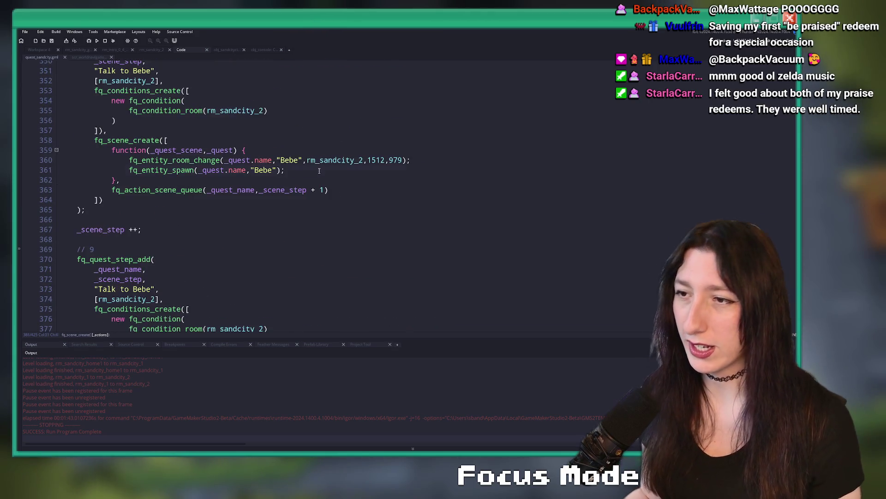
key(Return)
text(return FQActionReturn.Continue;)
scroll(318, 171, up, 1)
key(F5)
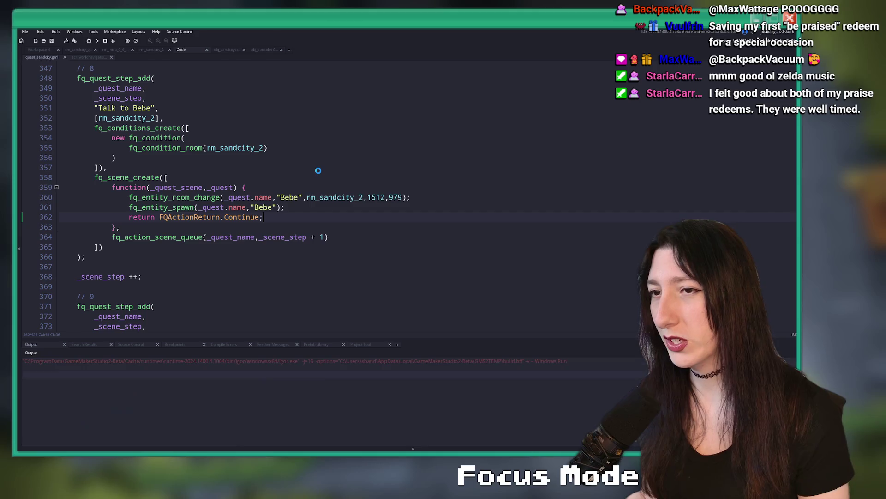
Review the new return line in step 8 while the build loads, then maximize the game window.
scroll(287, 145, up, 1)
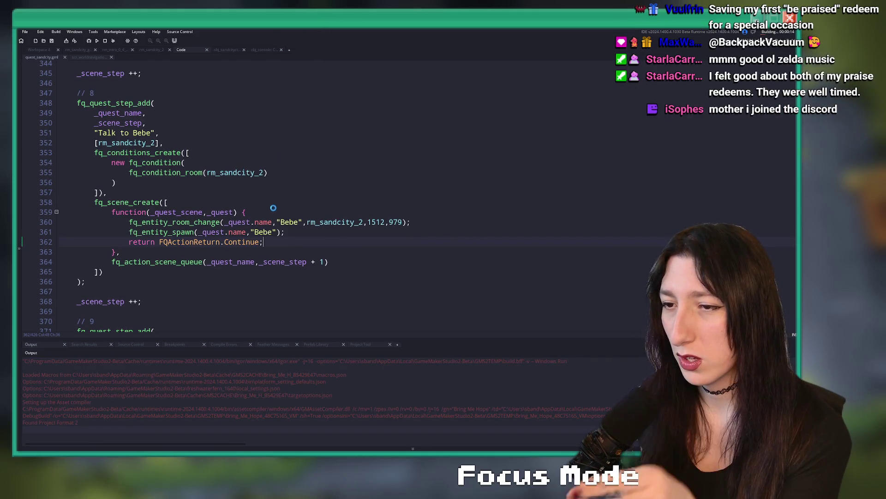
click(96, 243)
drag(113, 262, 328, 262)
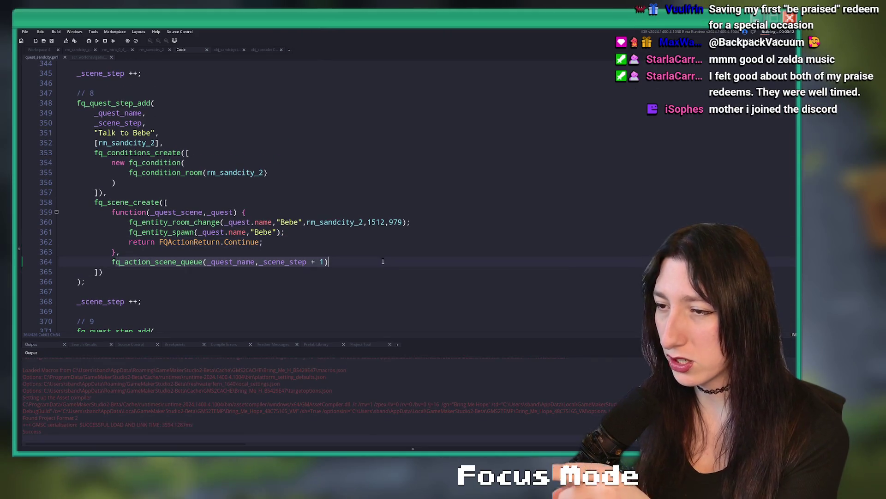
scroll(327, 230, up, 7)
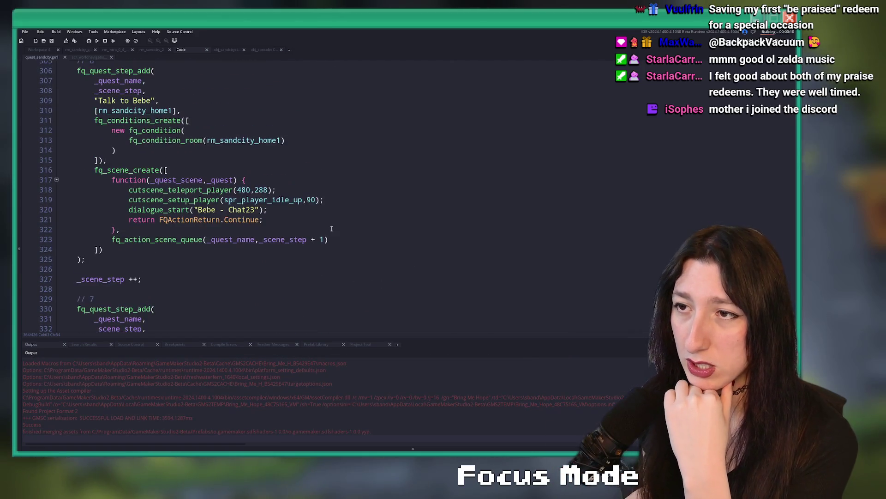
scroll(329, 222, down, 12)
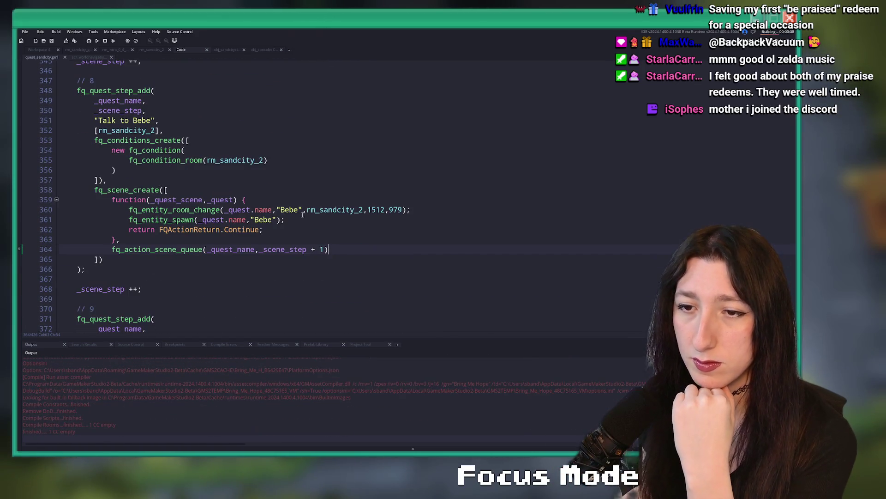
click(113, 229)
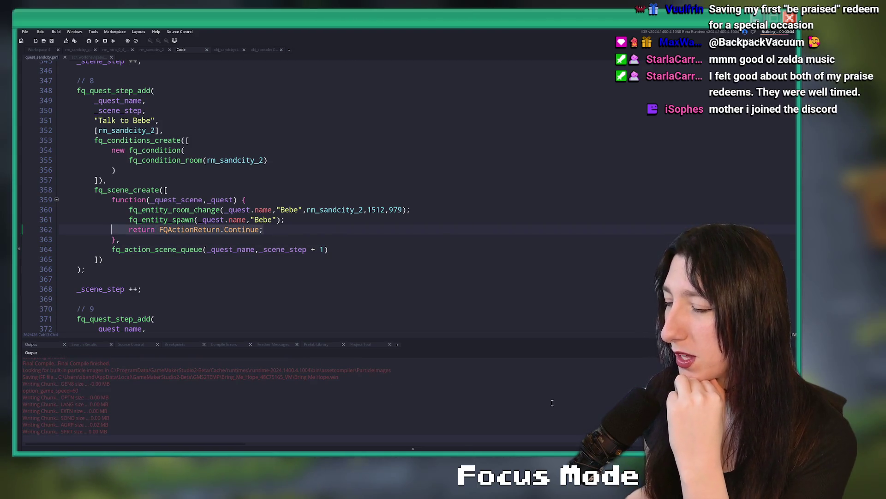
key(super)
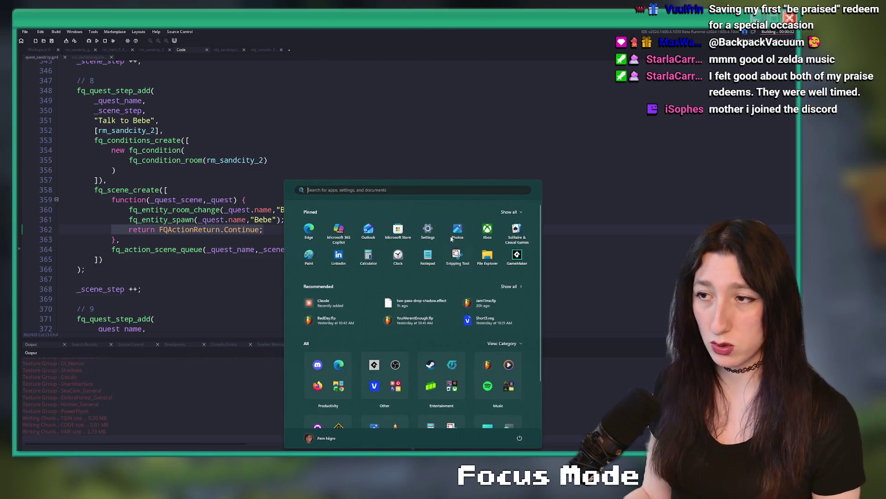
click(190, 150)
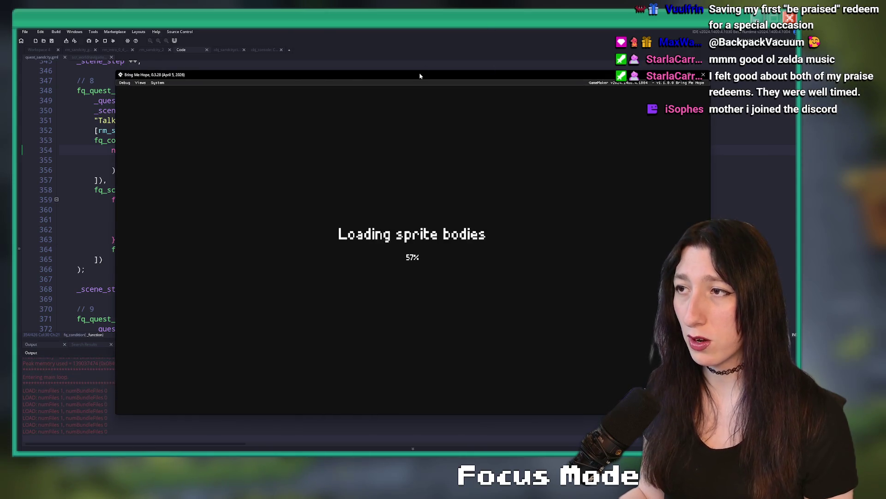
double_click(420, 75)
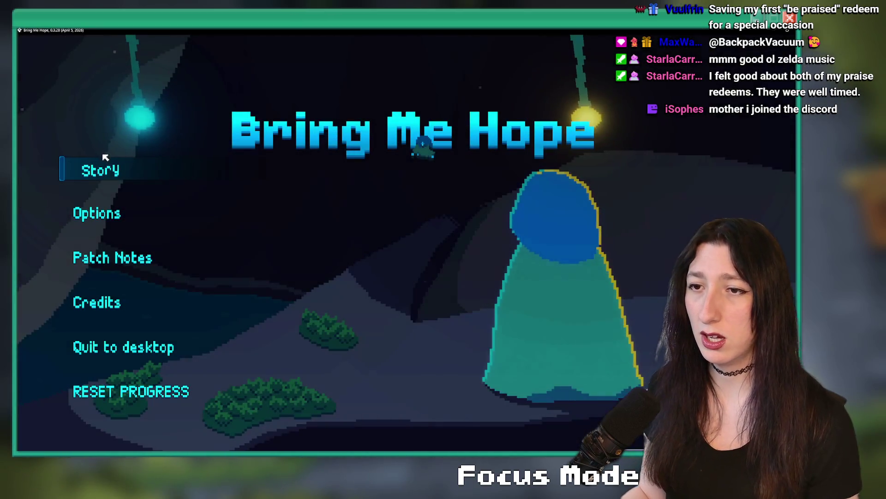
Start the story and reach Bebe's cutscene opening with "Here we are! The Gub Gub Caves".
click(107, 162)
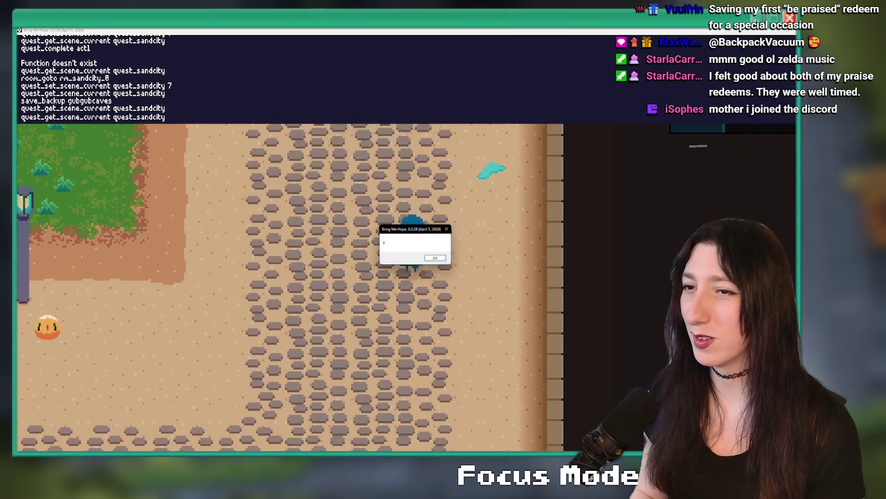
key(Return)
scroll(172, 223, down, 8)
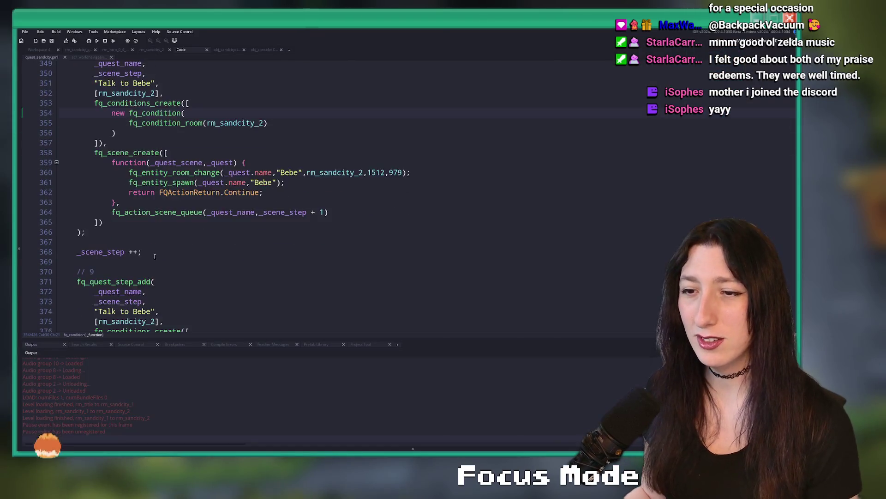
key(alt+Tab)
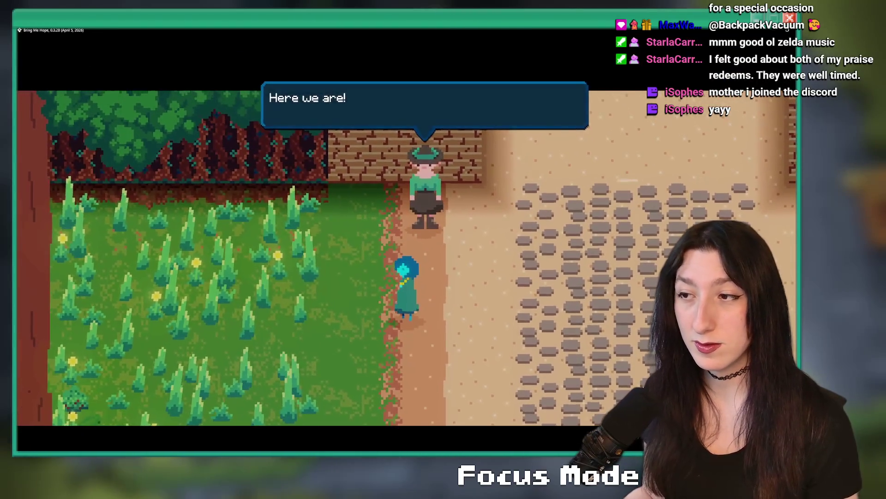
key(alt+Tab)
key(alt+Tab)
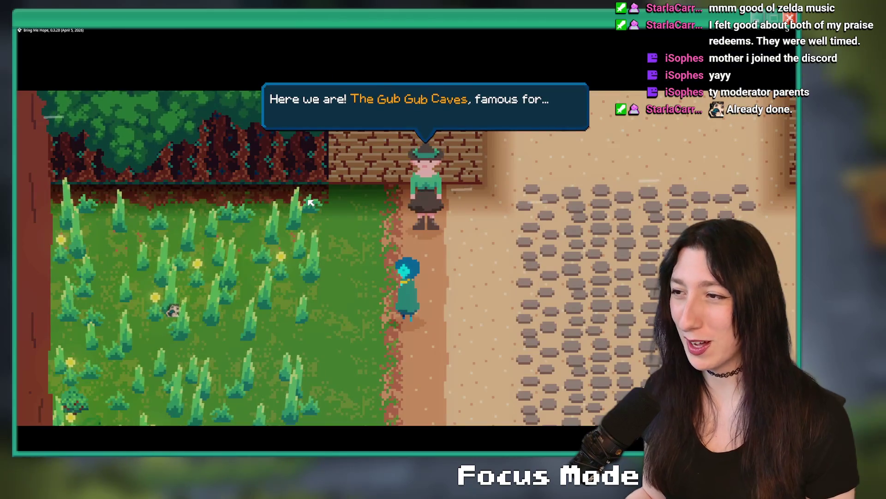
key(alt+Tab)
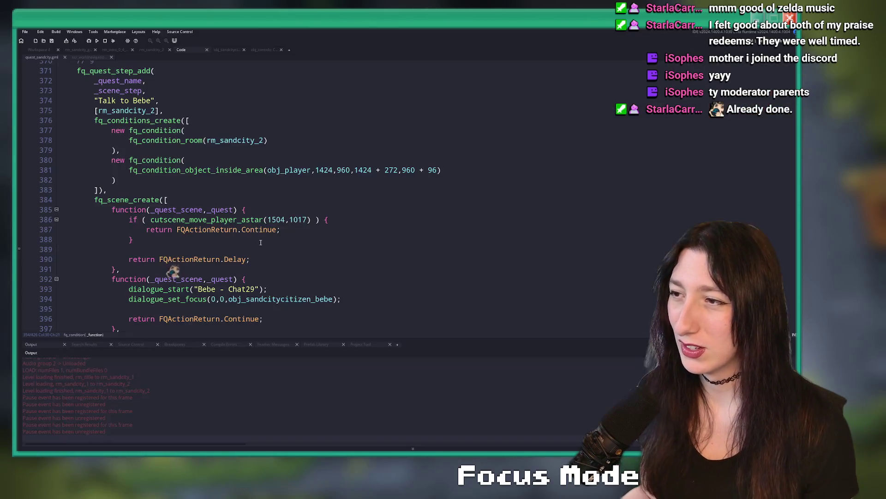
Stop the game and add a cutscene_setup_player call with spr_player_idle_up under step 9's pathfinding check.
click(106, 41)
scroll(340, 185, down, 4)
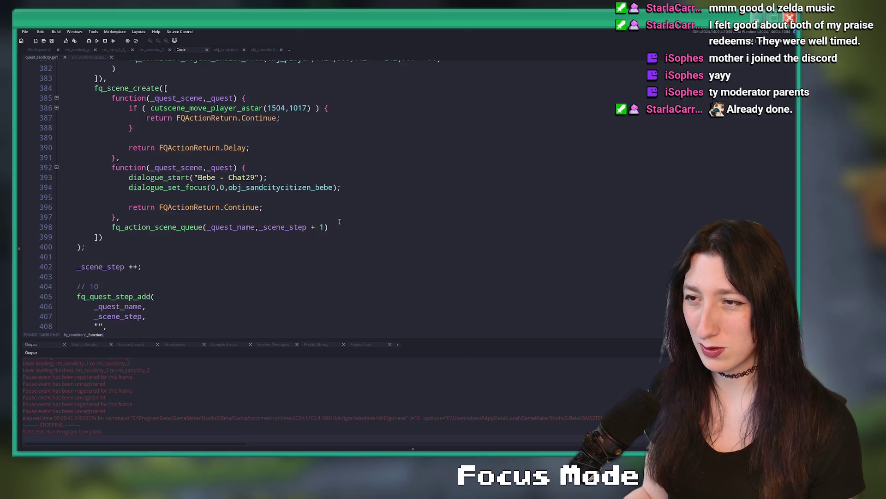
click(339, 122)
key(Return)
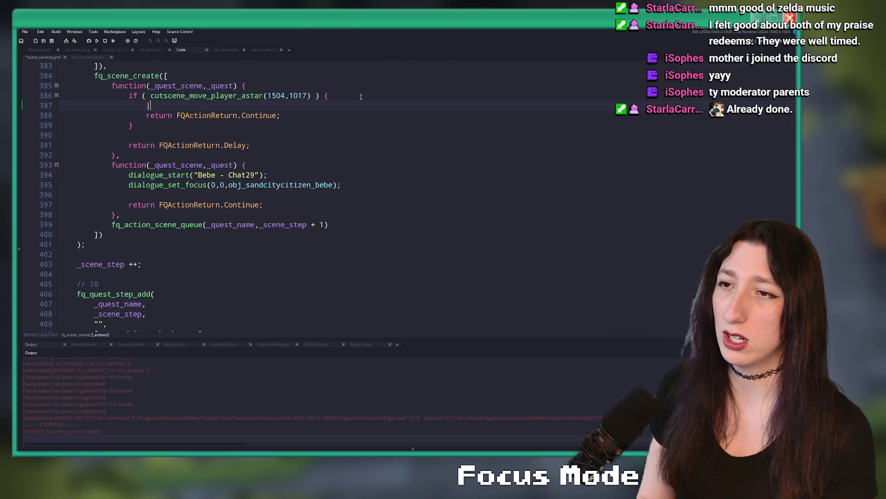
text(cutscene_p)
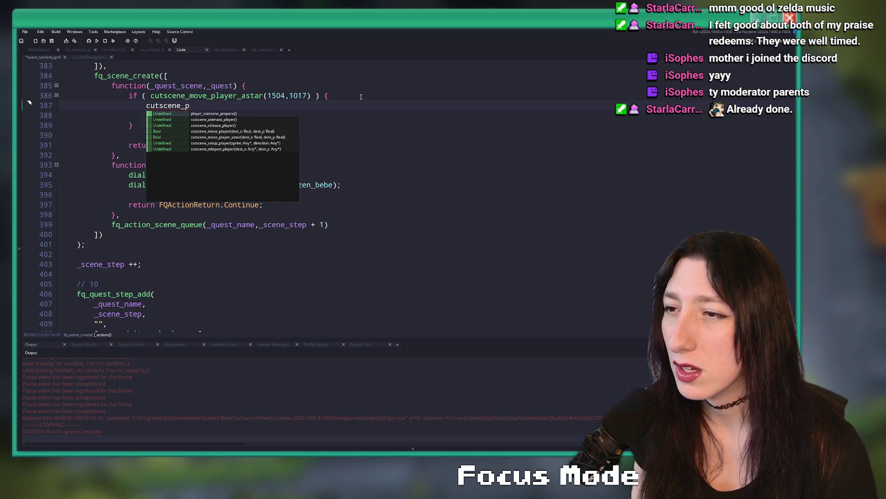
key(Down)
key(Down)
key(Down)
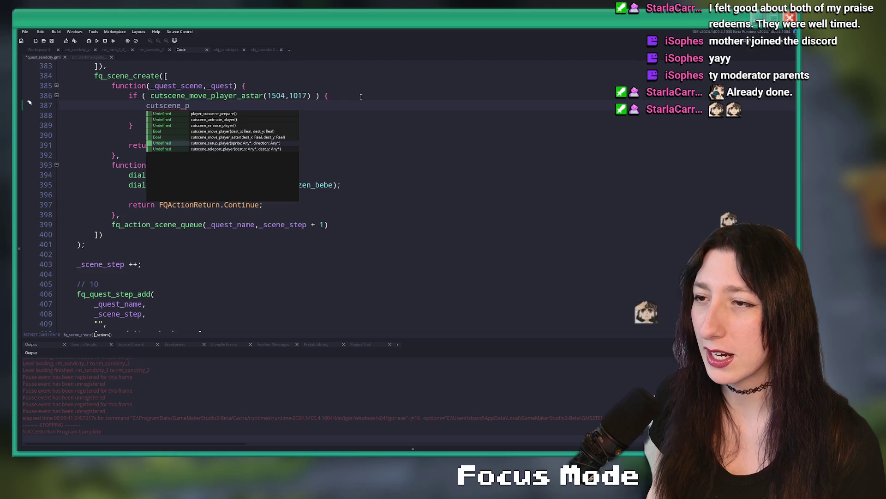
key(Return)
text(spr_player_idle)
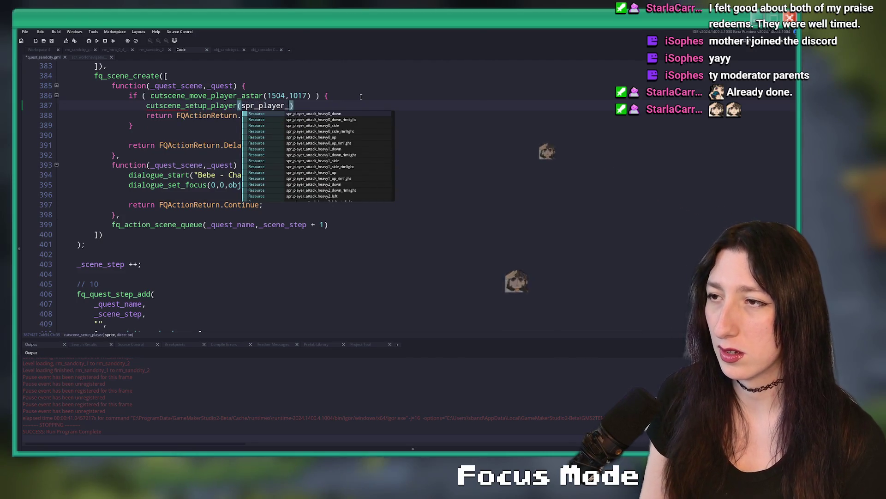
text(_up,09)
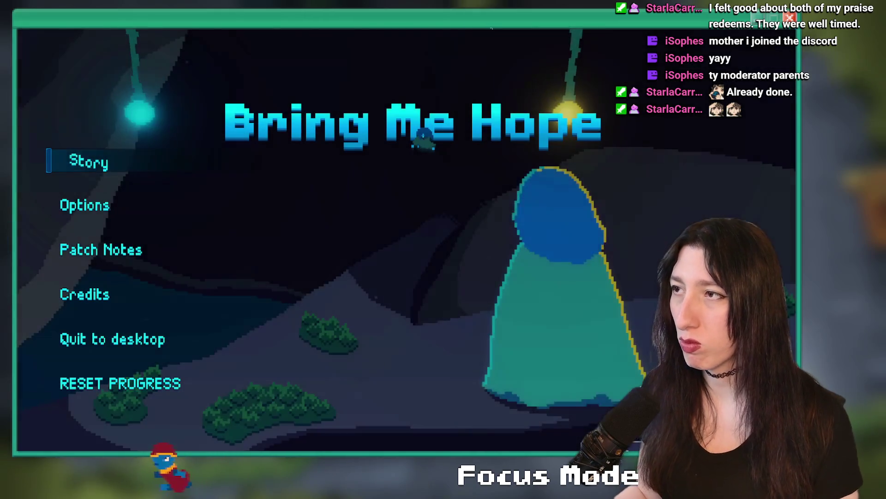
Play the story to Bebe, talk to her, walk north into the corridor and back south, then end the run.
click(72, 165)
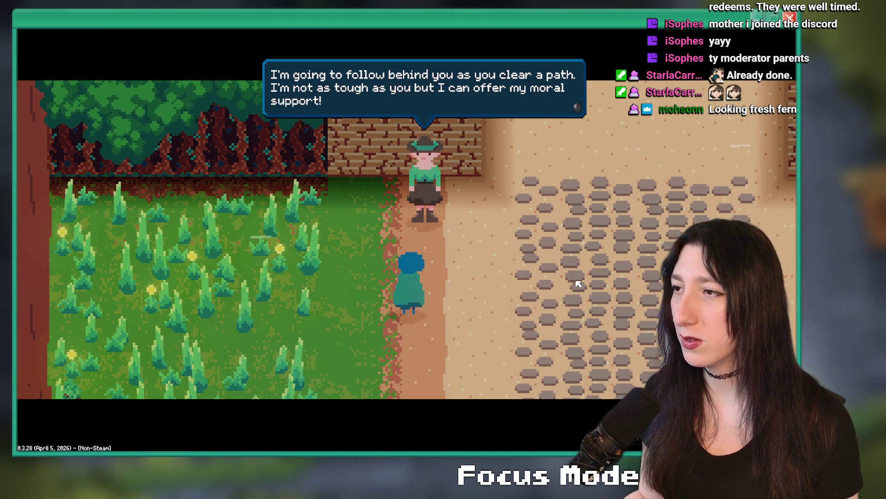
click(554, 249)
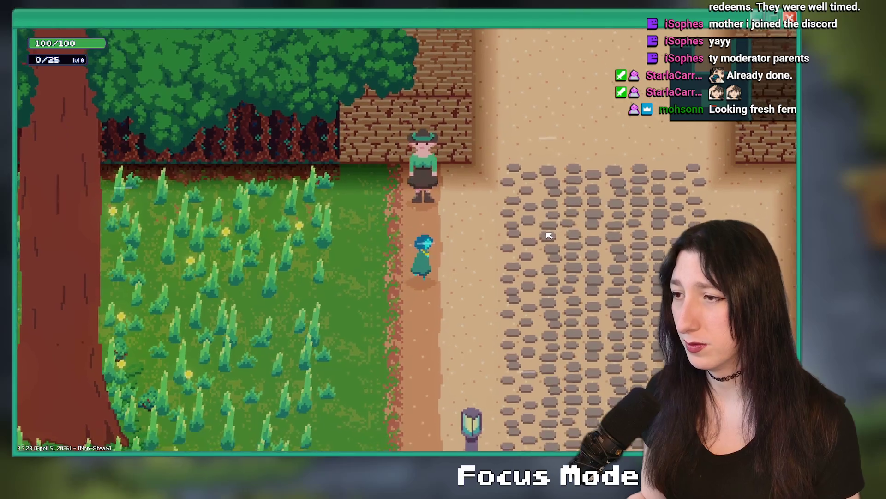
key(w)
key(e)
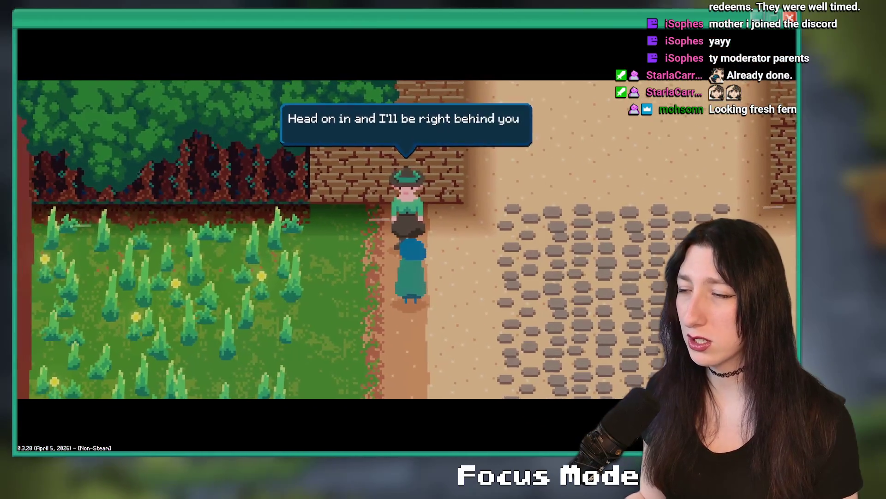
click(526, 269)
key(d)
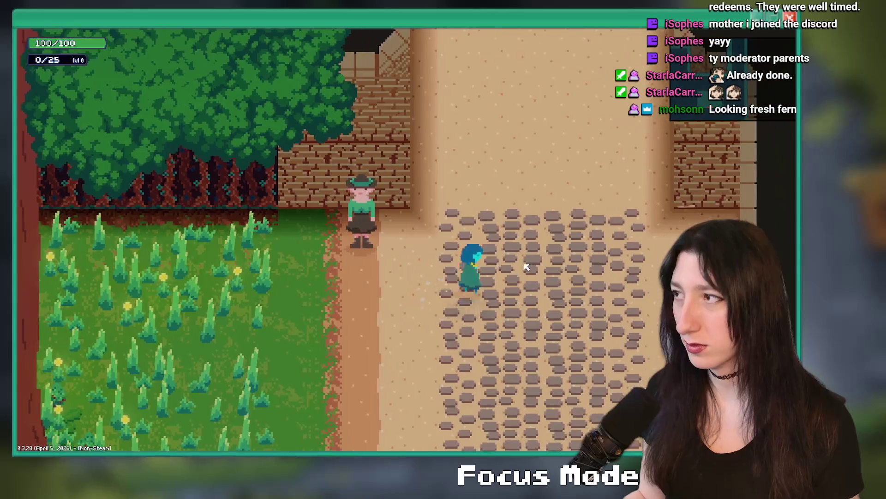
key(w)
key(w)
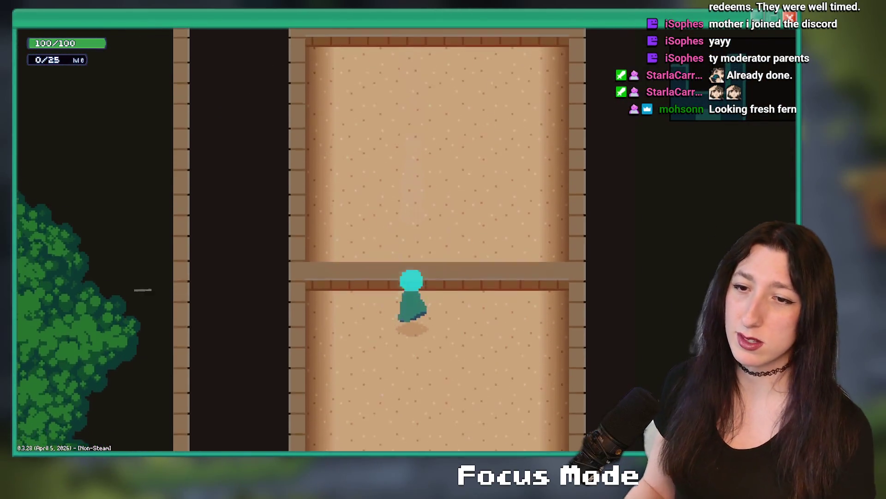
key(s)
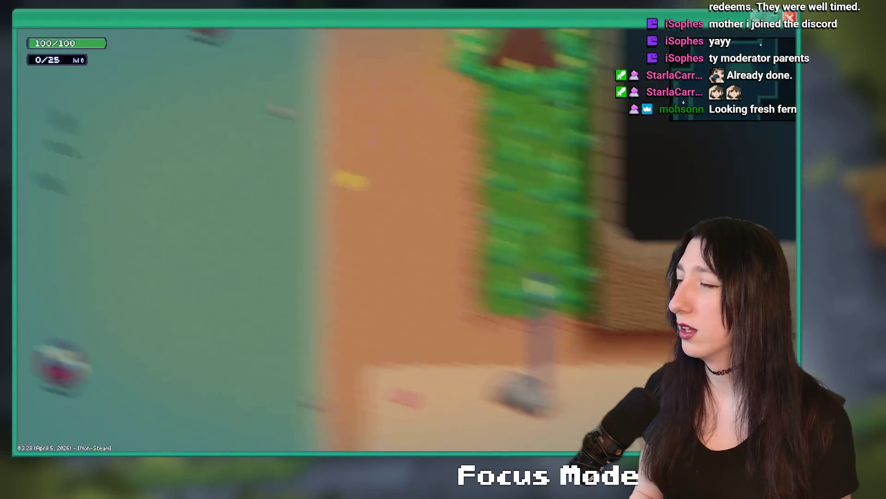
key(Escape)
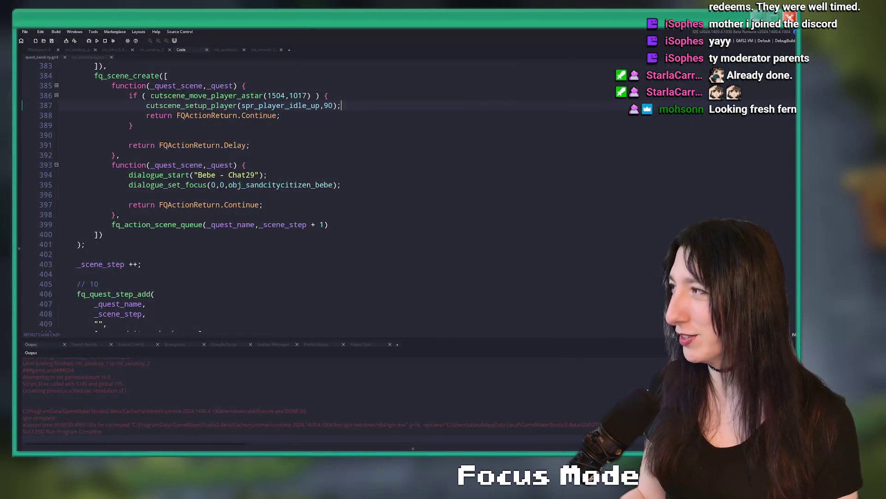
Change line 386 to cutscene_move_player(1508,1017) and bring up the rm_sandcity_gubgubcaves room.
click(250, 106)
scroll(307, 174, up, 3)
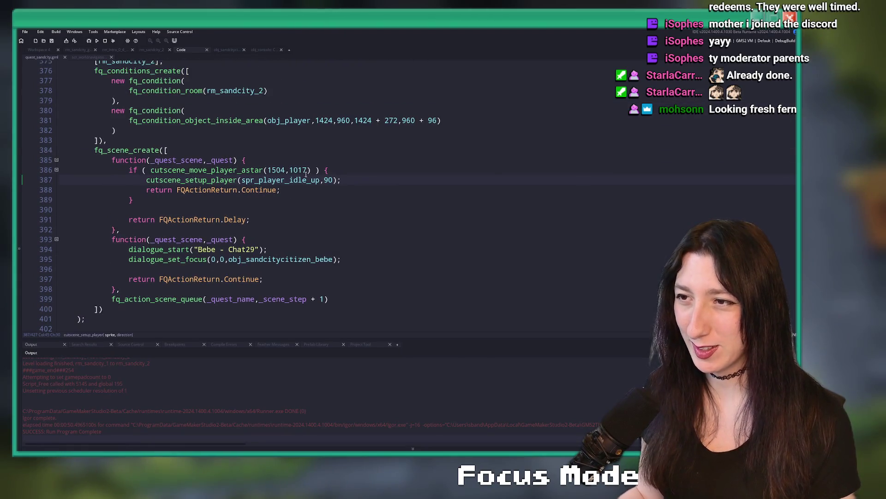
drag(286, 170, 278, 171)
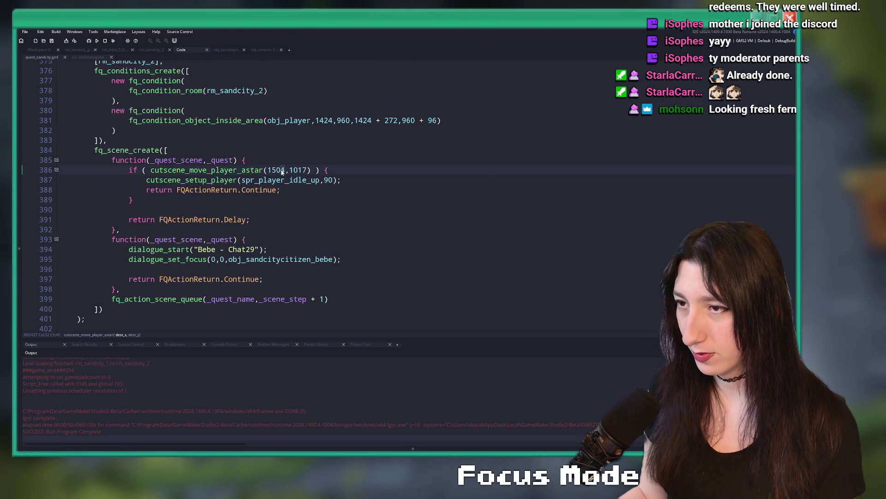
key(ctrl+Delete)
key(BackSpace)
click(252, 170)
text(8)
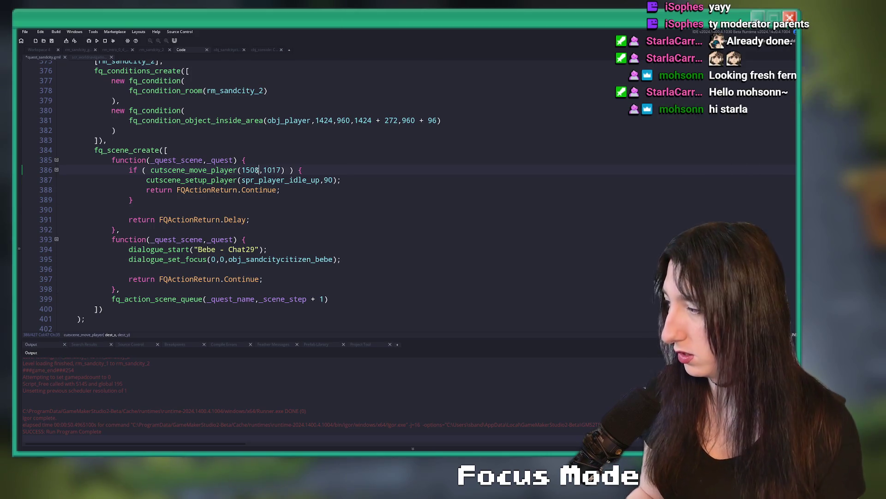
click(84, 53)
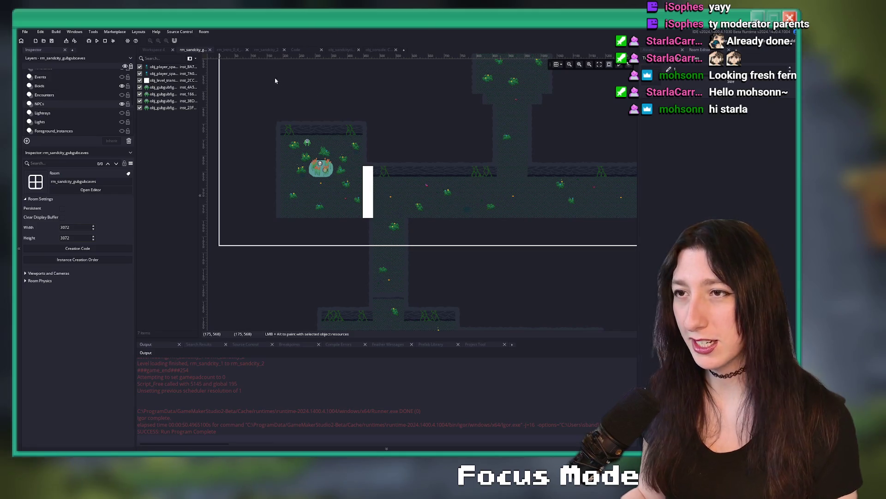
Open rm_sandcity_2 and select the existing obj_level_transition instance on the transitions layer.
click(229, 49)
click(266, 50)
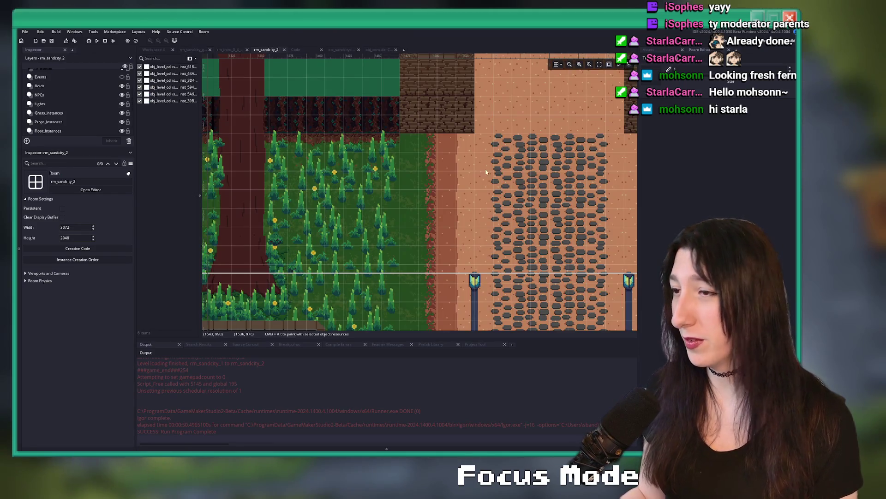
scroll(416, 190, up, 3)
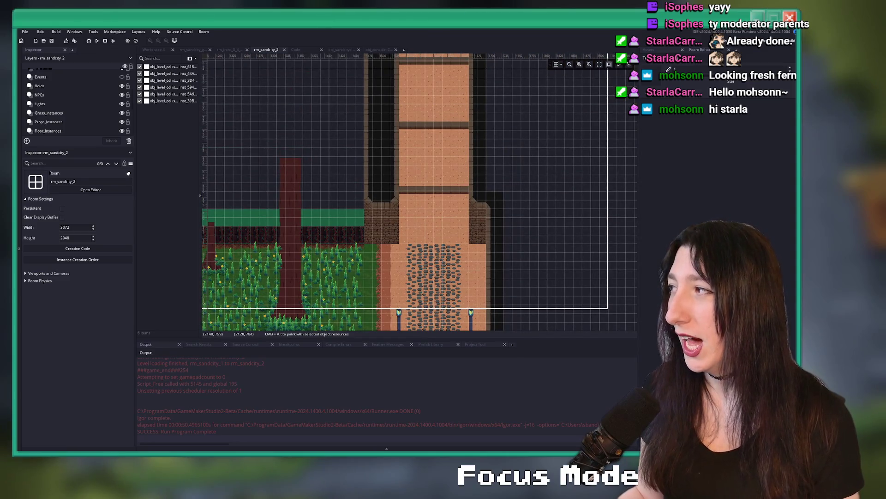
text(nobak)
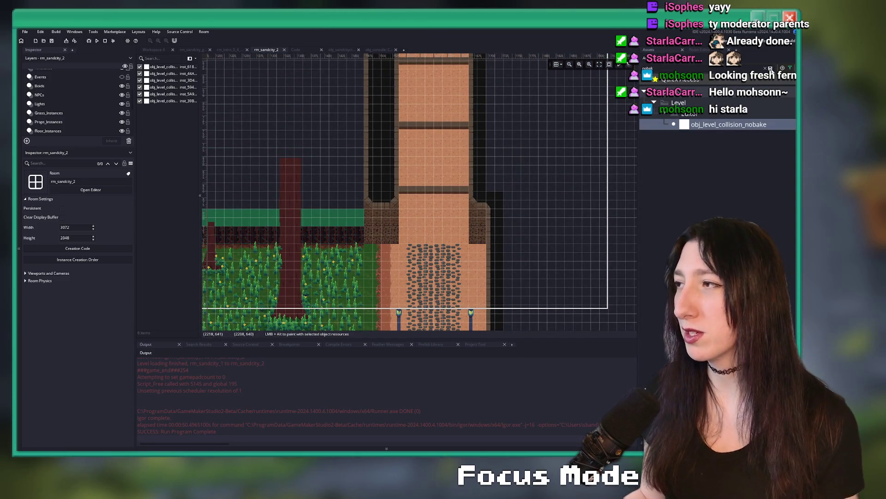
click(40, 77)
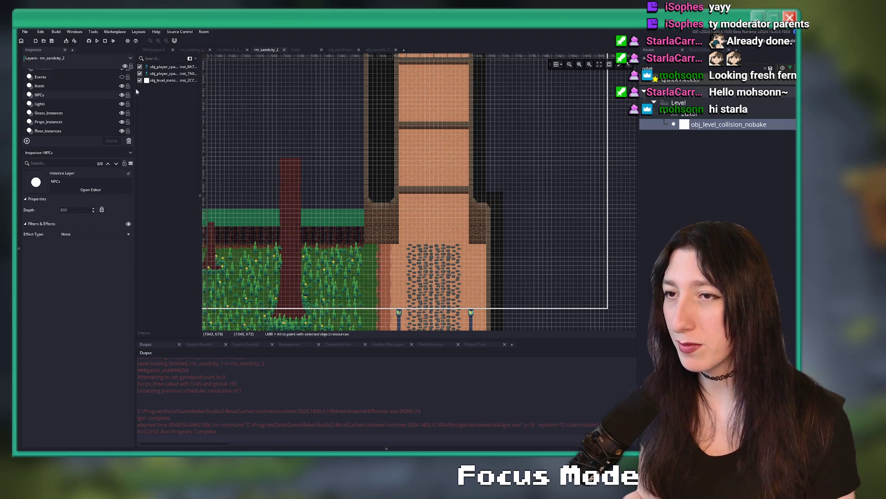
click(170, 81)
scroll(357, 111, down, 2)
scroll(358, 112, up, 5)
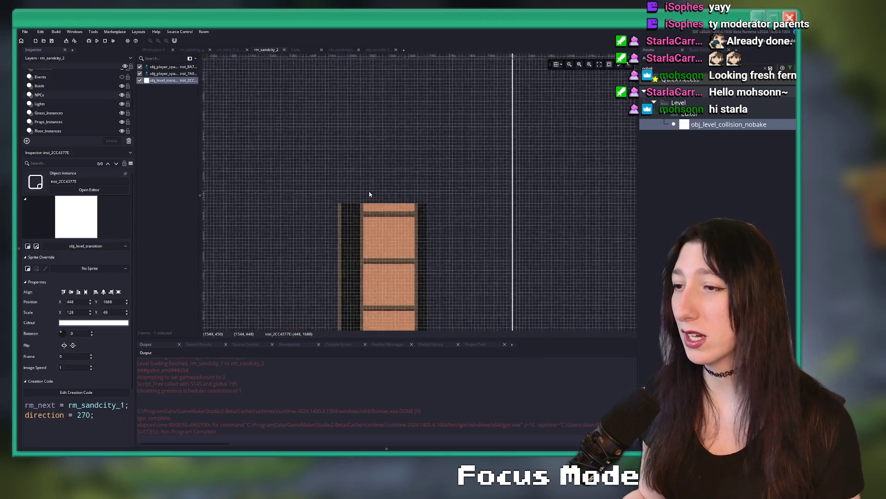
Paste a copy of the transition across the sandy corridor, nudged down one grid step.
key(ctrl+v)
scroll(383, 184, up, 4)
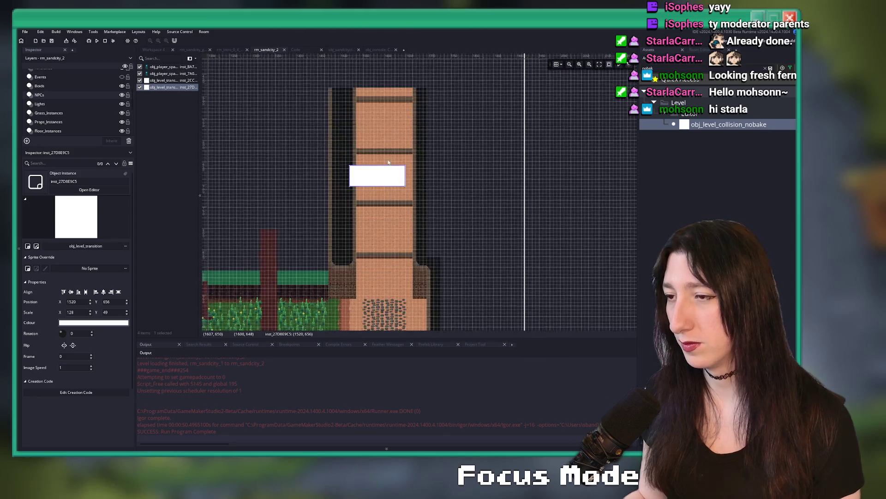
scroll(397, 199, down, 3)
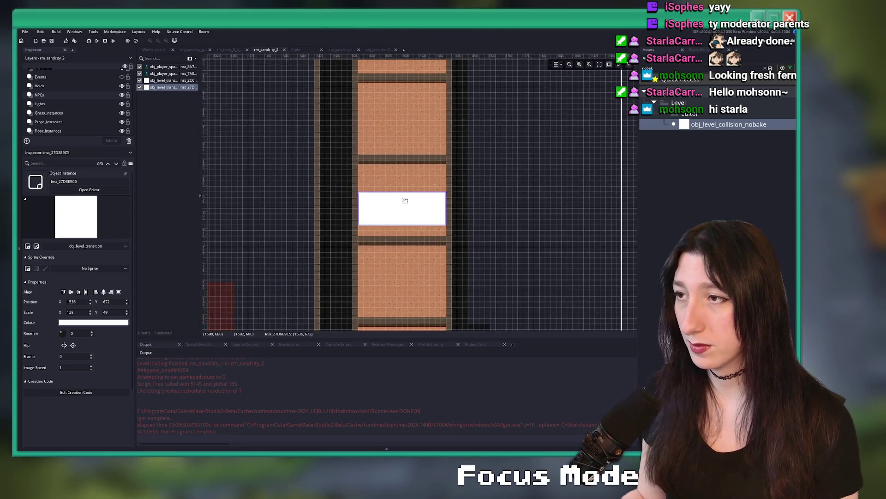
click(392, 202)
scroll(386, 215, down, 2)
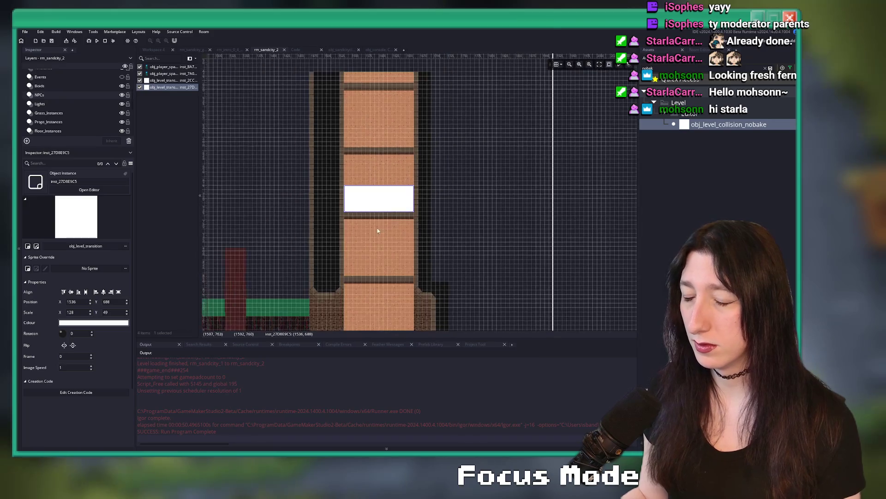
drag(385, 211, 385, 215)
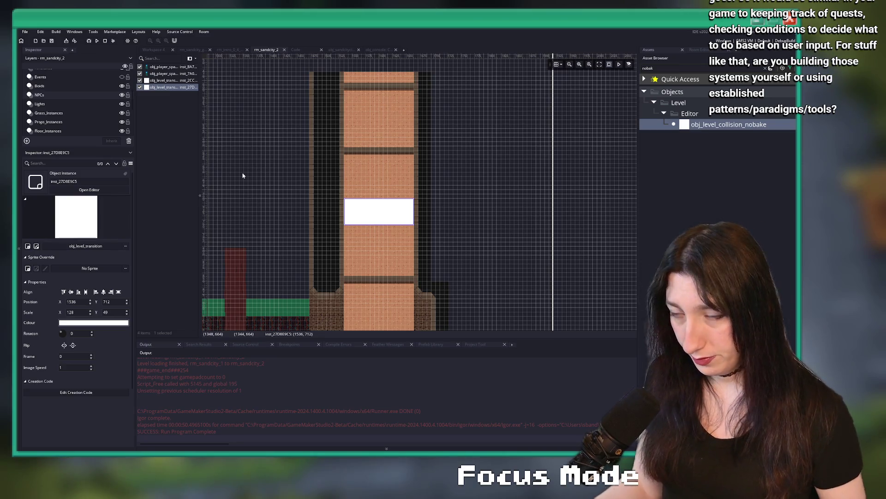
key(ctrl+t)
Open scr_fernquest from an fq_ search in its own tab, collapse all regions and toggle Core.
text(fq_)
key(Down)
key(Return)
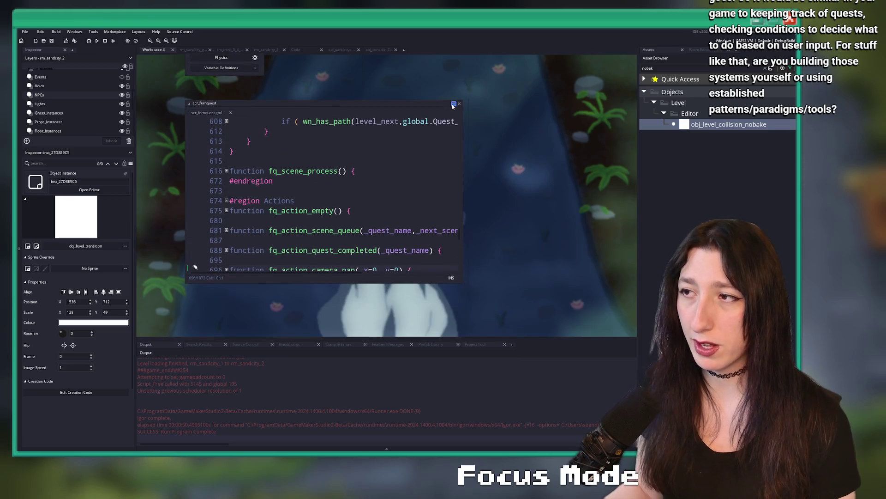
key(ctrl+Return)
key(F12)
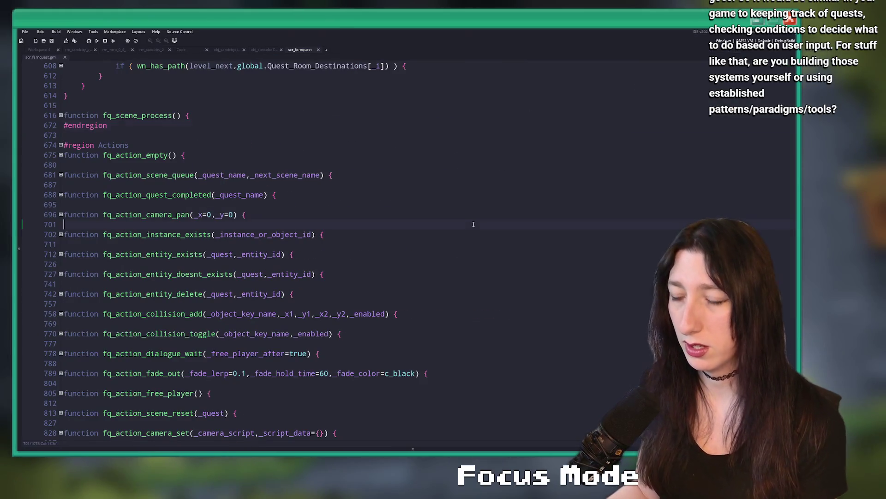
key(ctrl+m)
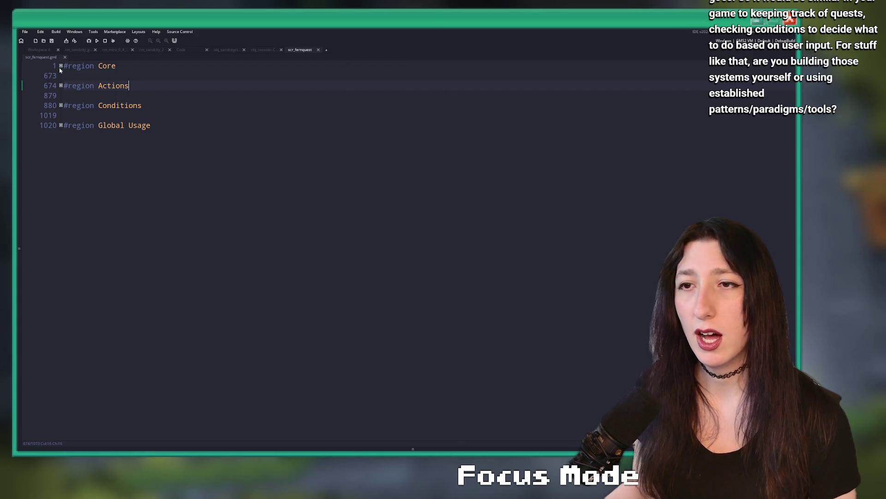
click(61, 66)
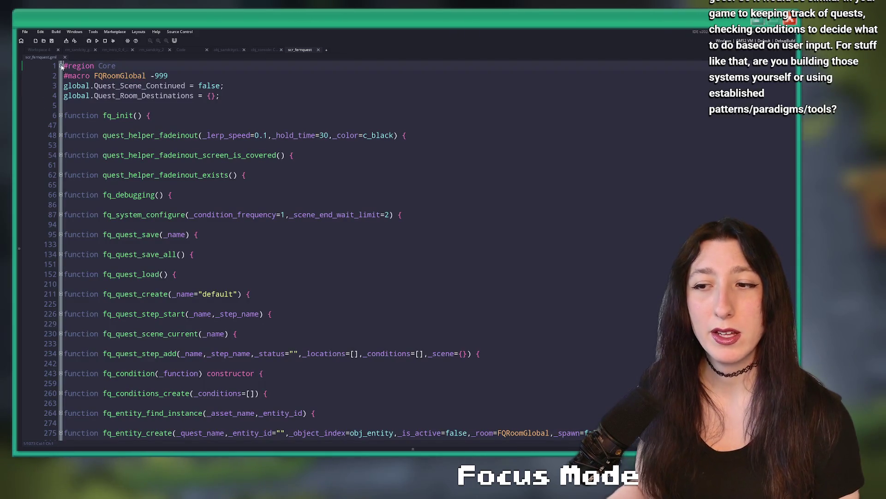
click(60, 65)
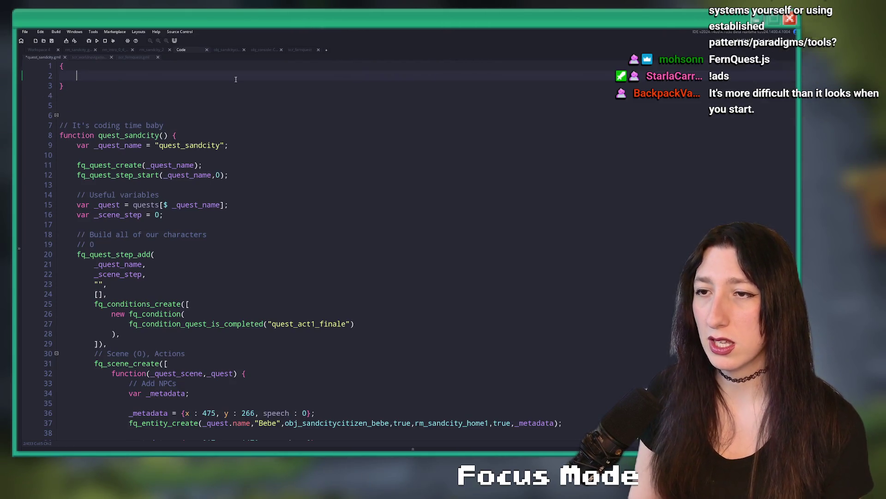
Begin the block with rules, a quests : { block and a nested finding_swords : { block.
text(rules)
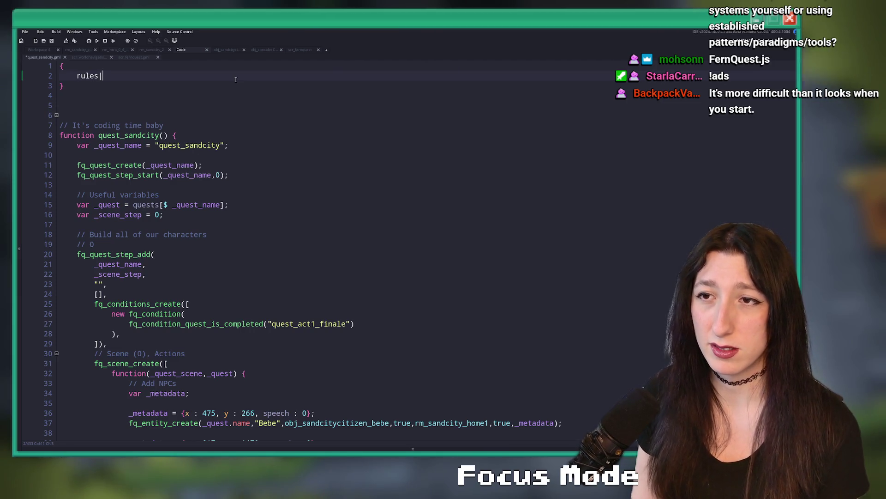
key(BackSpace)
key(BackSpace)
key(BackSpace)
key(BackSpace)
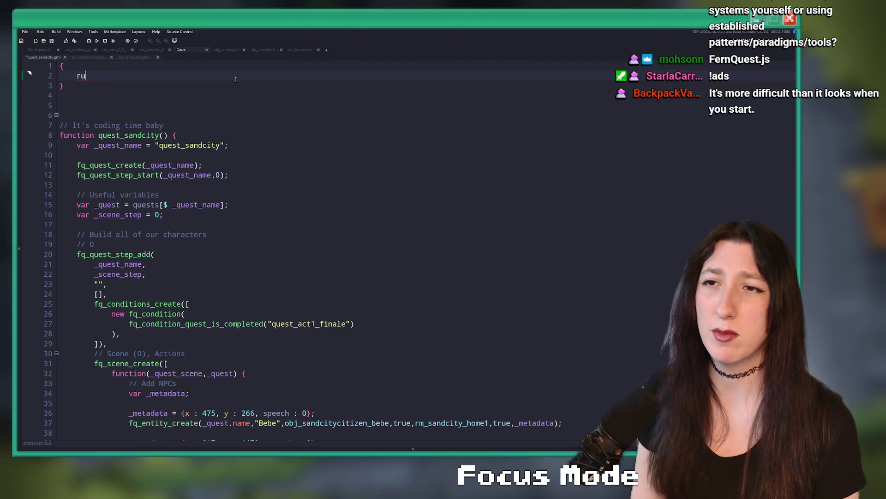
text(quest)
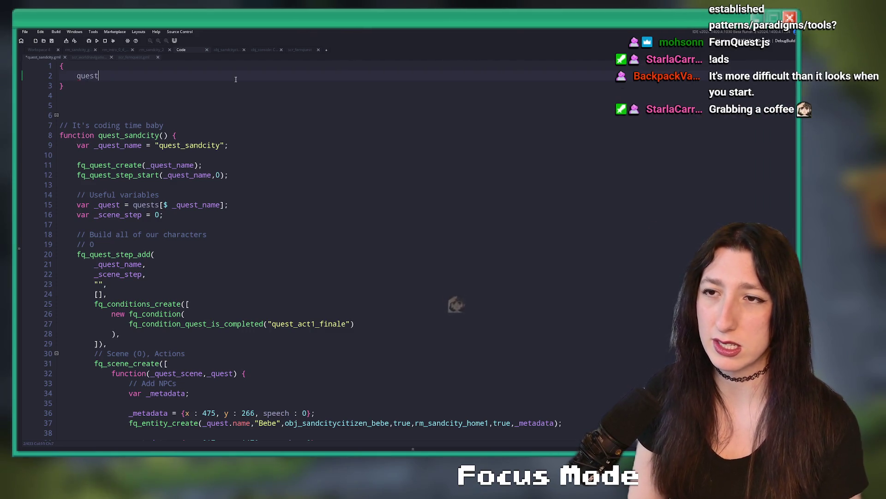
text(s : [)
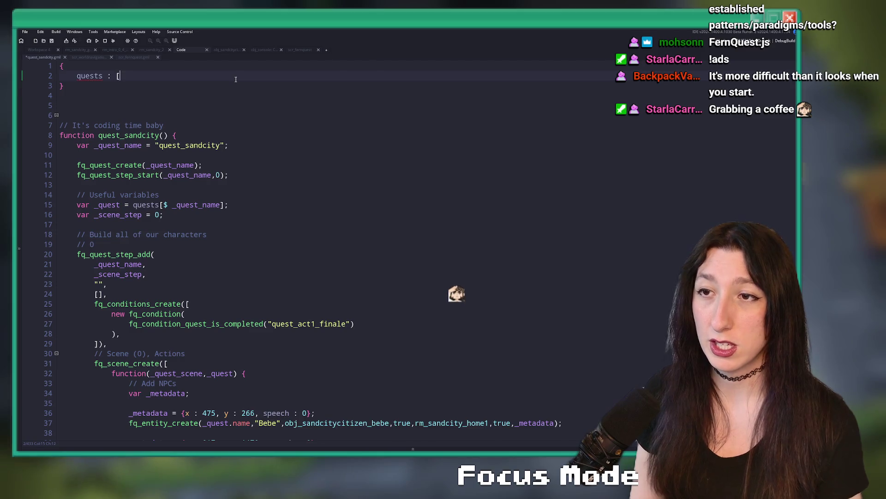
key(Return)
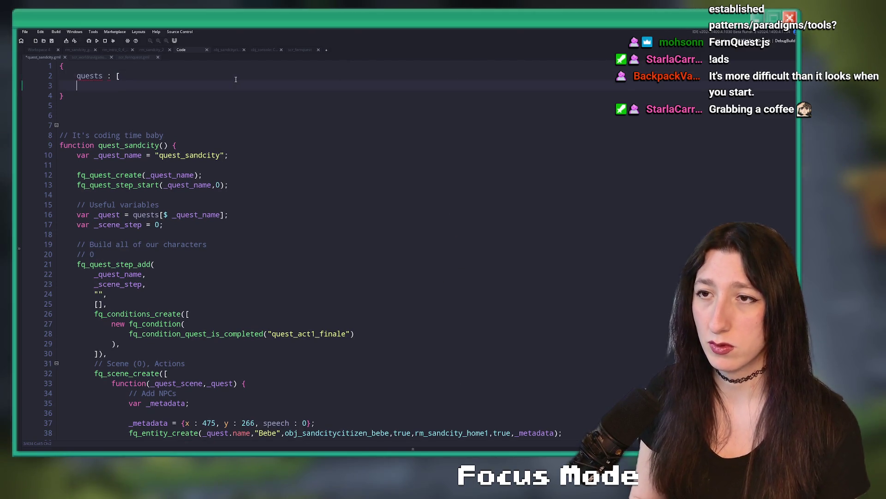
key(ctrl+z)
key(BackSpace)
key(BackSpace)
key(BackSpace)
text(s : {)
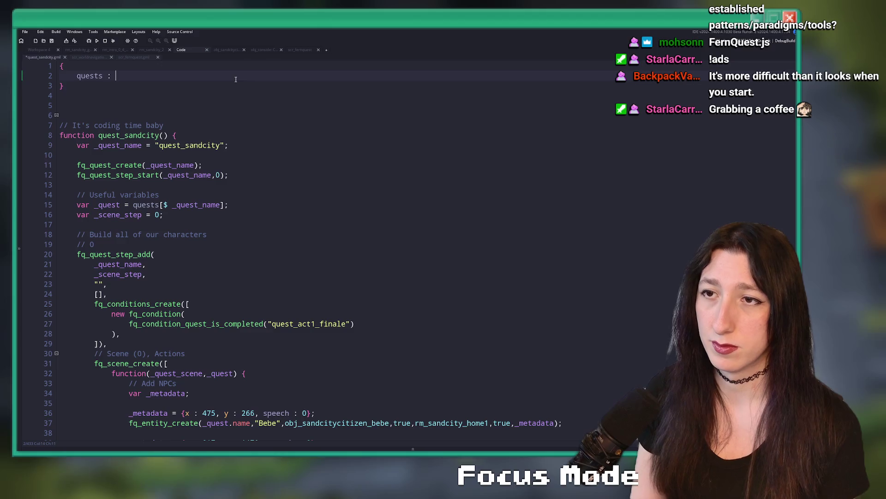
key(Return)
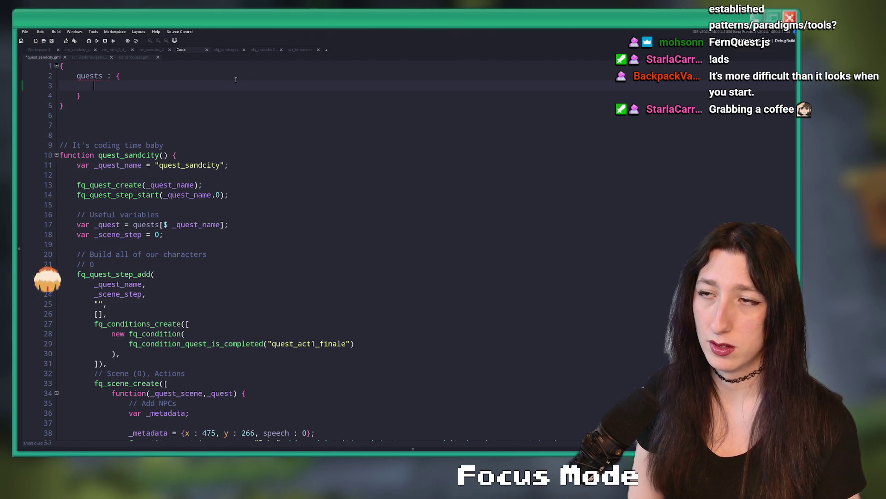
text(finding_swords : )
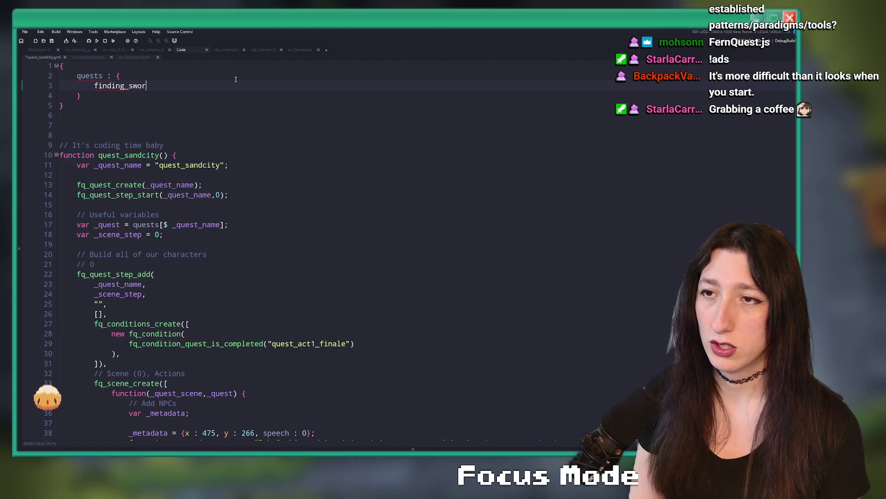
text({)
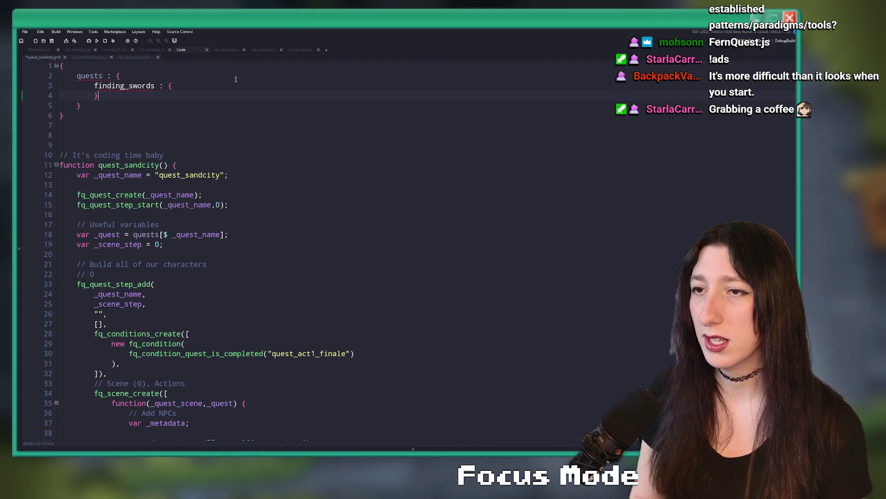
key(Return)
Add a steps : { block containing conditions : [], and actions : [] inside finding_swords.
text(condition)
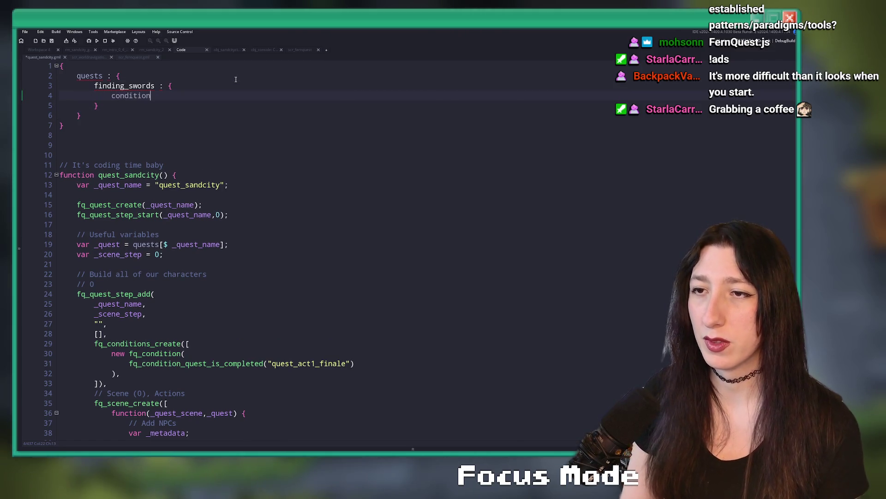
key(BackSpace)
key(BackSpace)
key(BackSpace)
text(steps : {)
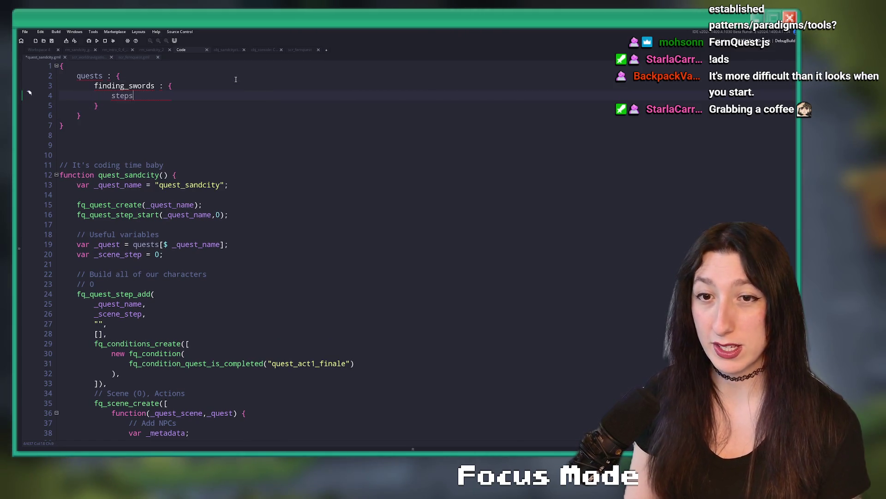
key(Return)
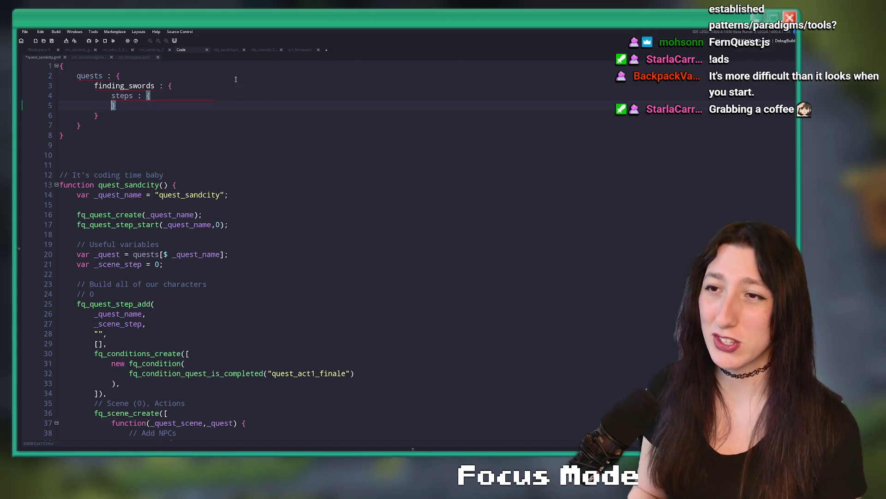
text(cond)
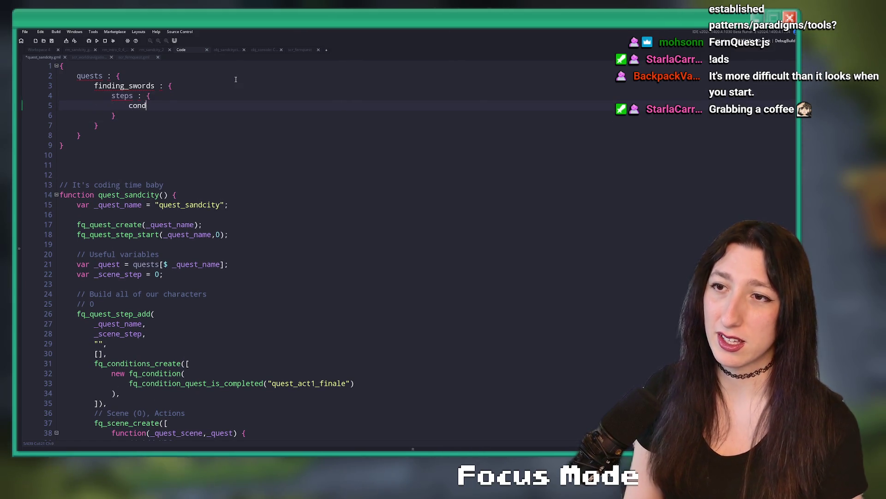
text(itions : [],)
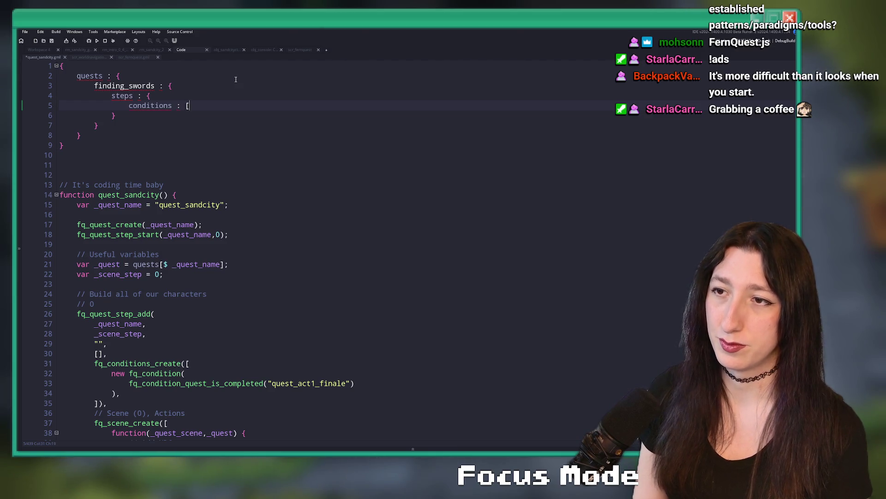
key(Return)
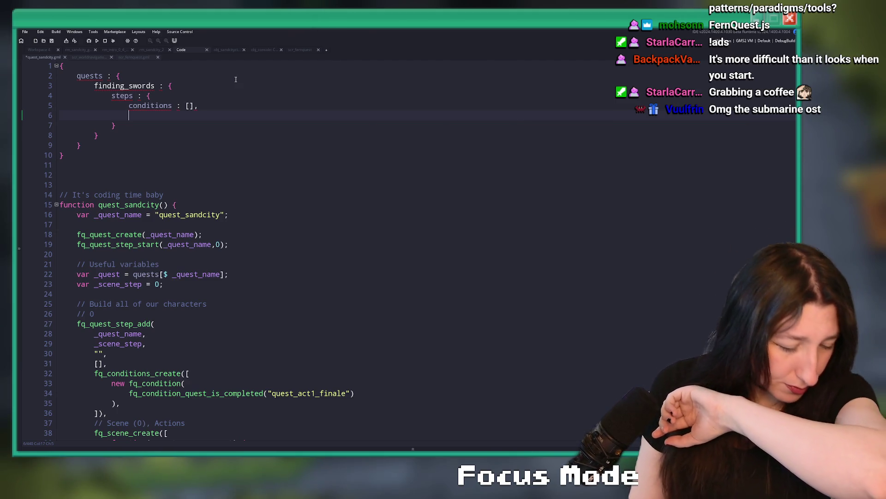
text(actions)
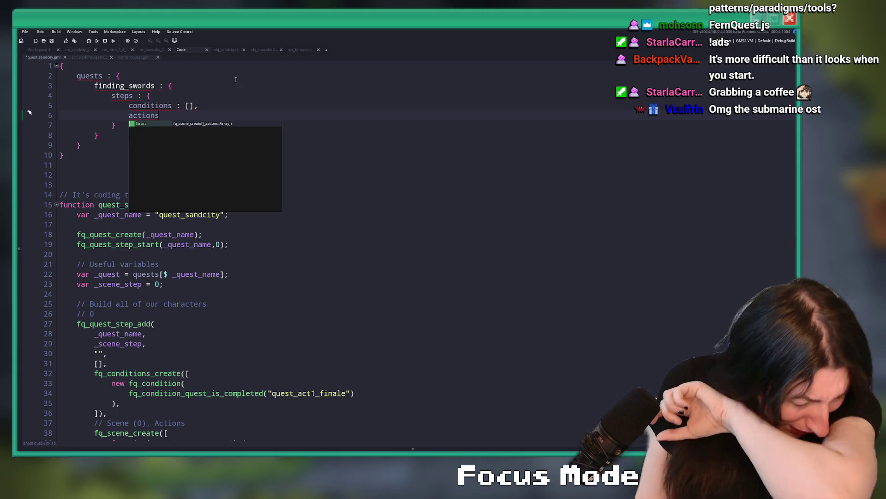
text( : [])
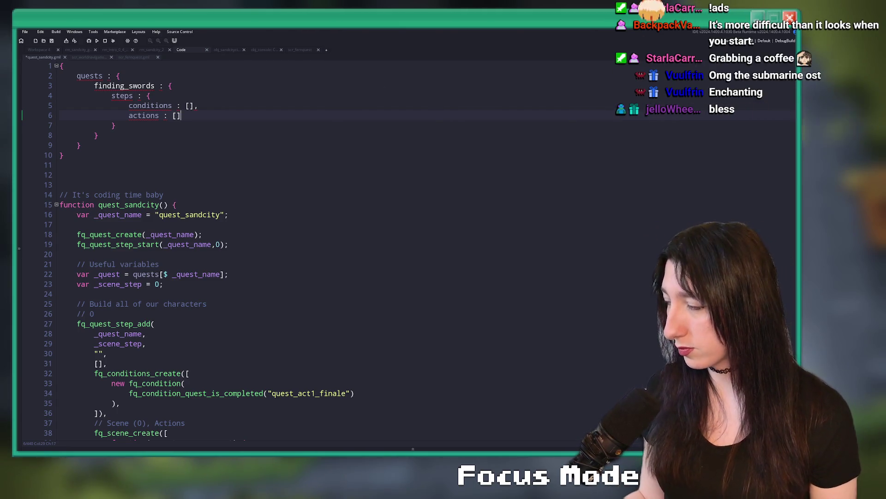
Try turning steps into an array with square brackets, then revert it to a struct.
click(209, 109)
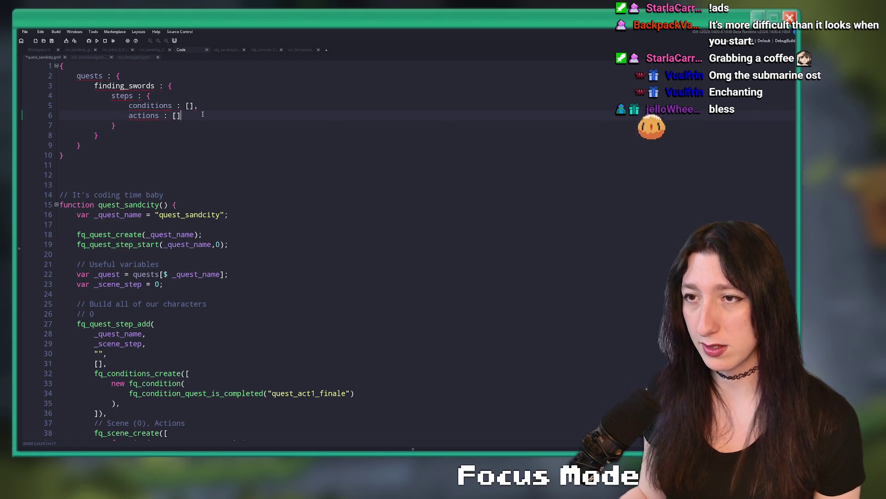
click(207, 98)
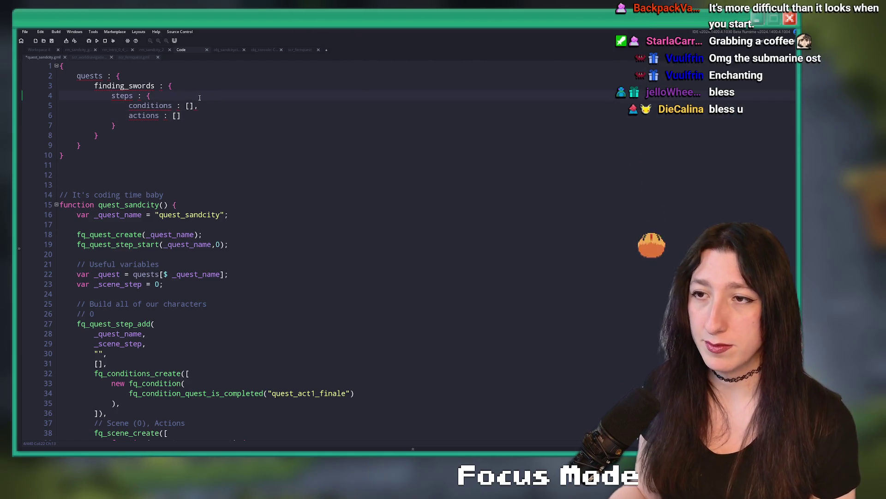
key(BackSpace)
text([)
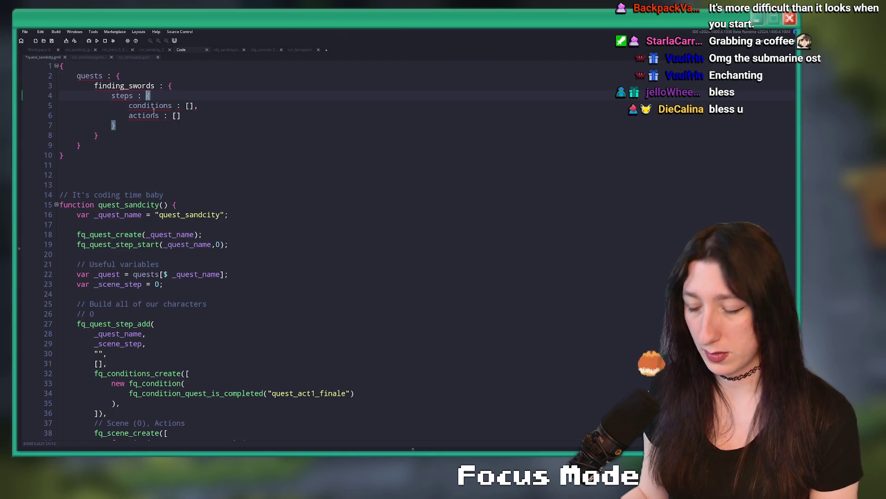
click(113, 125)
text(])
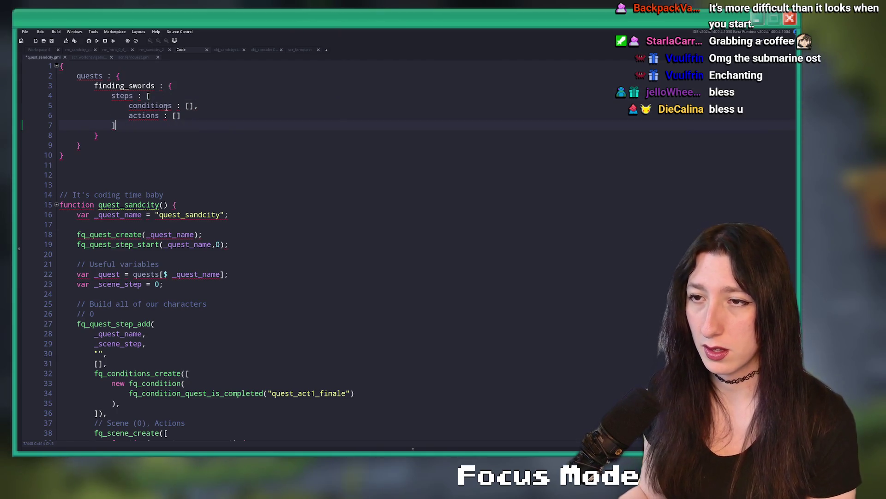
click(173, 96)
key(Return)
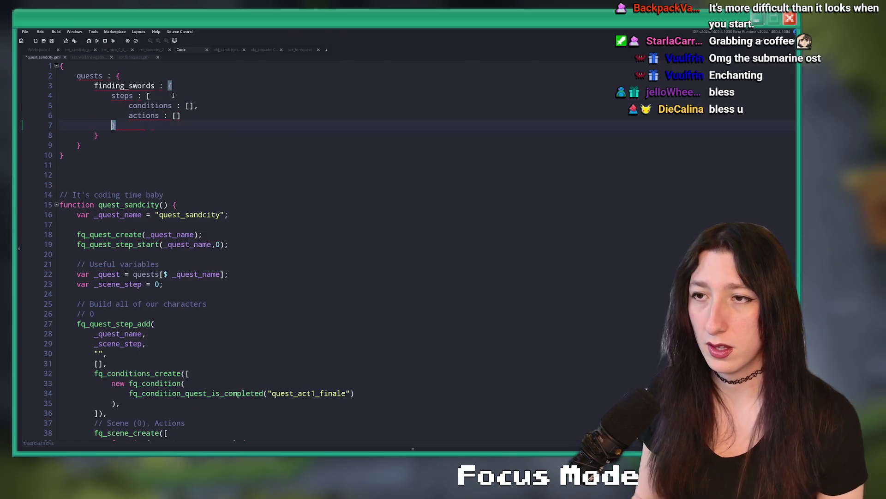
key(ctrl+z)
key(ctrl+z)
key(ctrl+z)
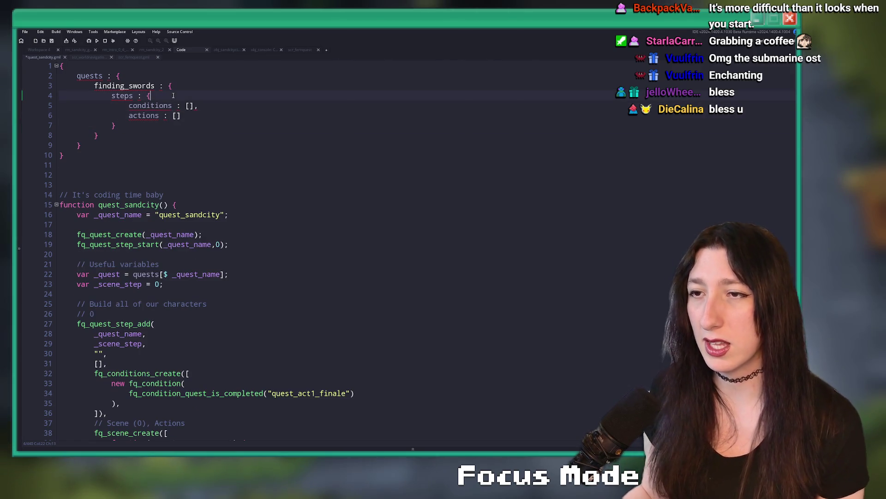
Indent the conditions and actions entries under a new quoted step key "0" inside steps.
click(173, 96)
key(Return)
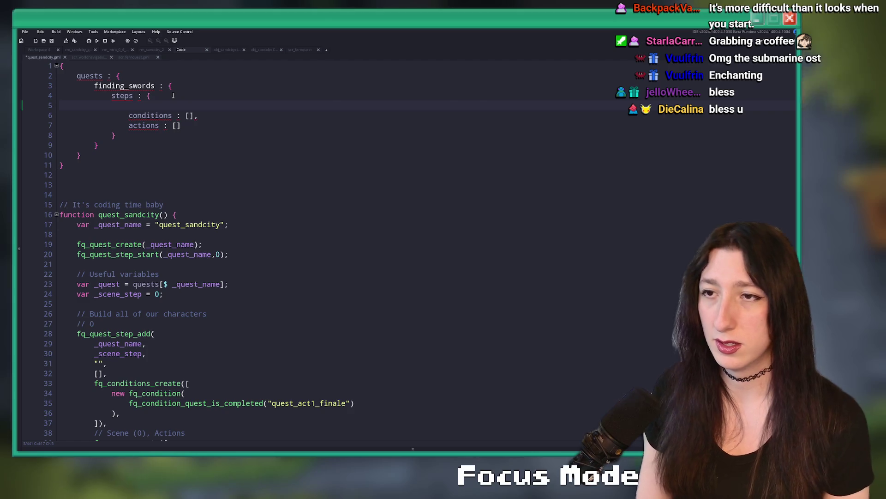
text(st)
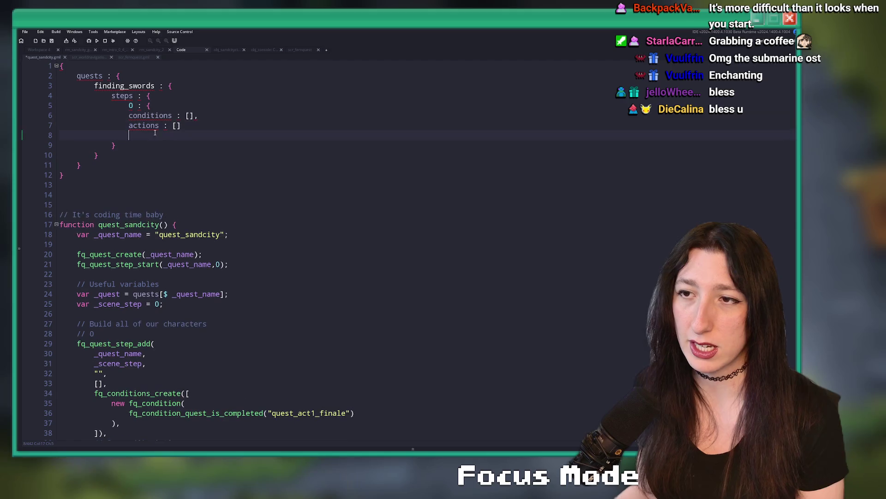
drag(181, 126, 129, 116)
key(Tab)
click(130, 106)
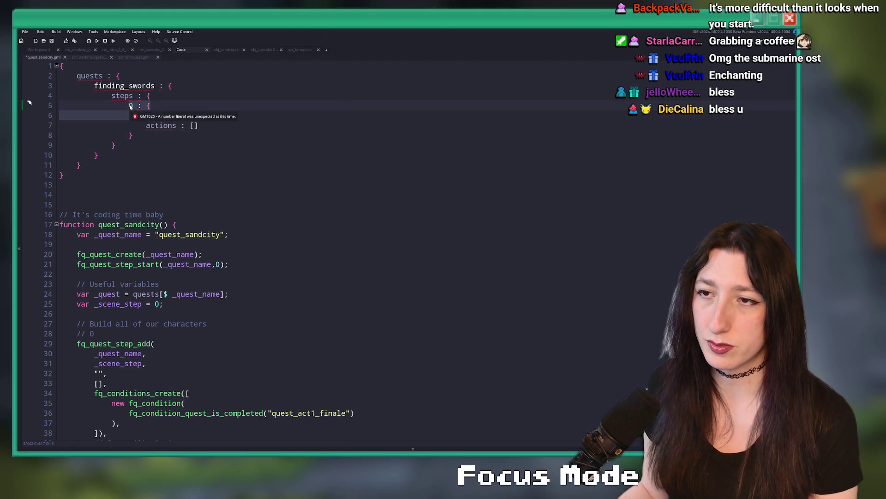
key(ctrl+z)
text(")
key(Right)
text(")
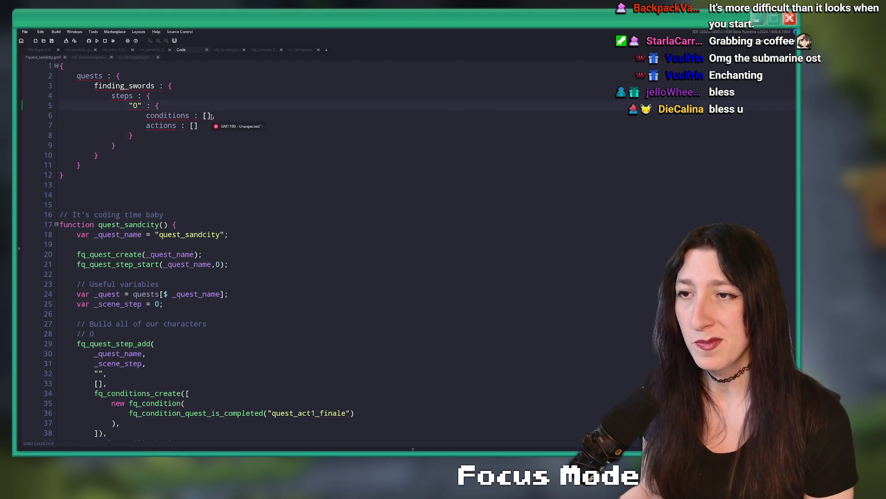
click(206, 115)
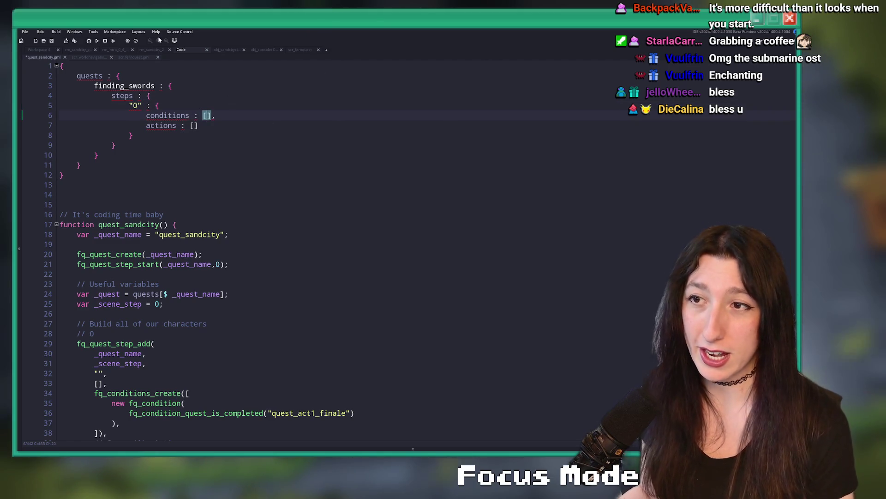
Add 'step_current : 0,' at the top of the finding_swords quest and review the block.
drag(81, 166, 77, 85)
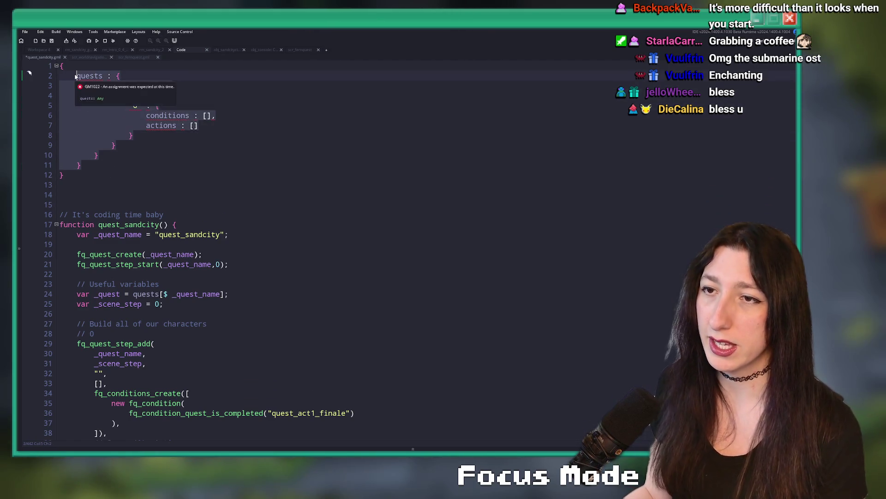
click(216, 125)
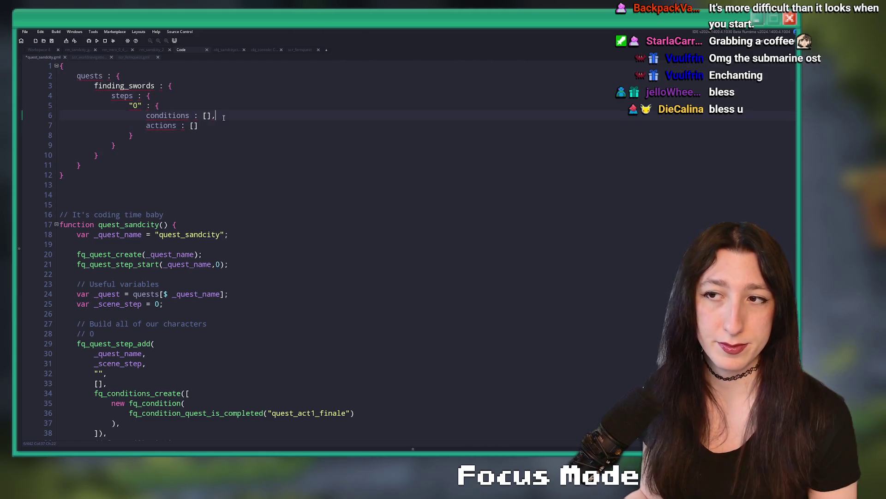
click(239, 87)
key(Return)
text(step_current : )
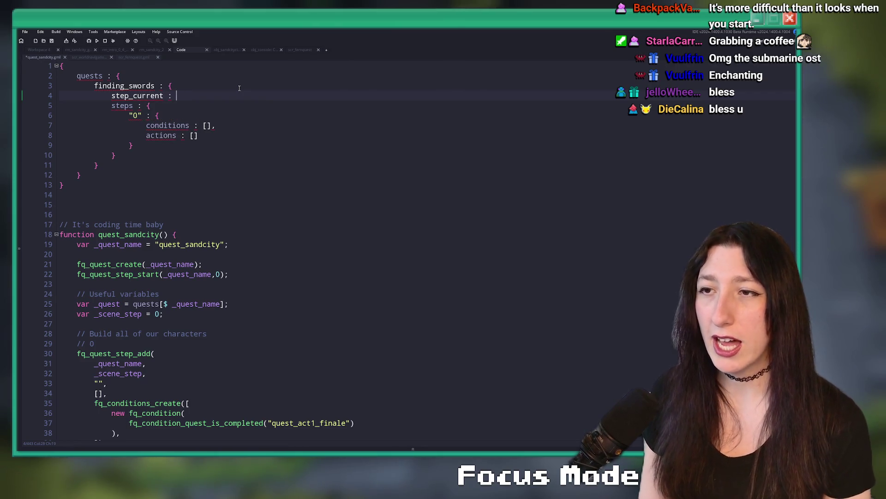
text(0,)
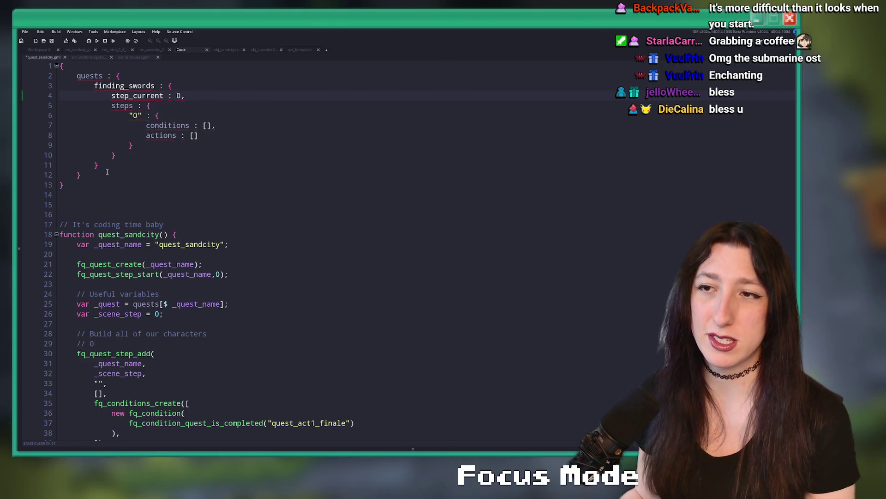
drag(82, 175, 77, 66)
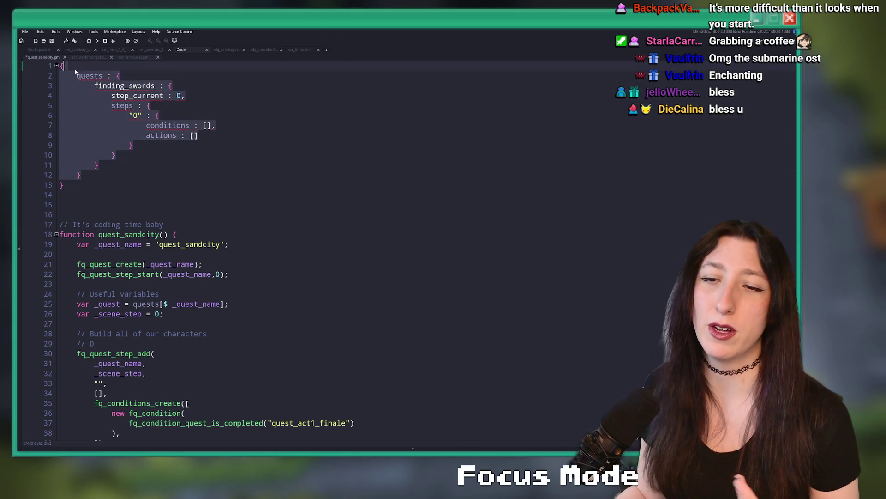
click(159, 115)
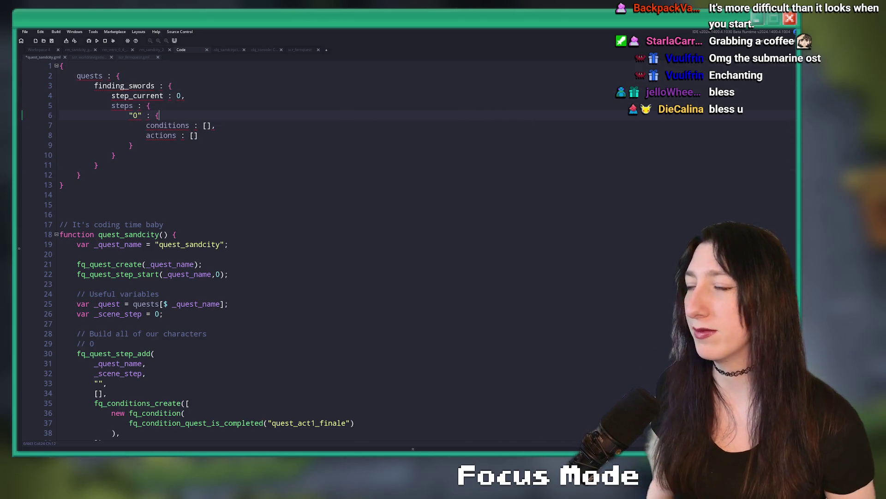
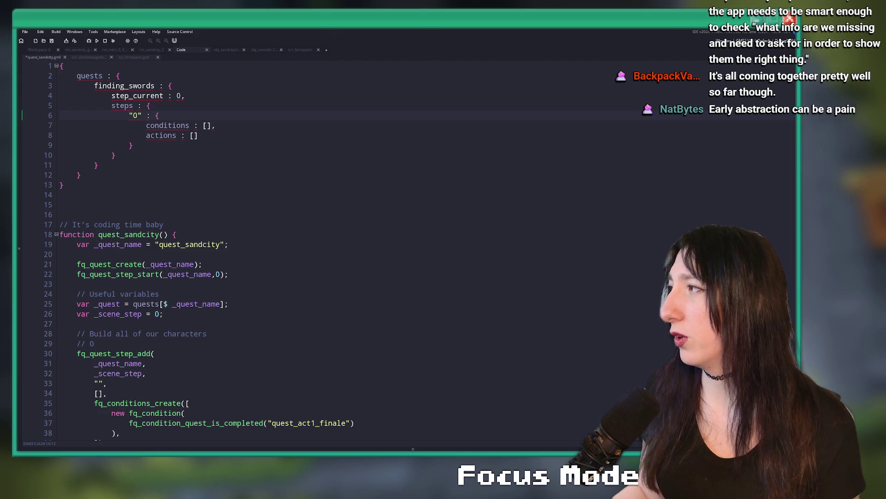
Switch from the quest_sandcity script to the femmakesgames.com blog in the browser.
key(alt+Tab)
scroll(374, 254, down, 5)
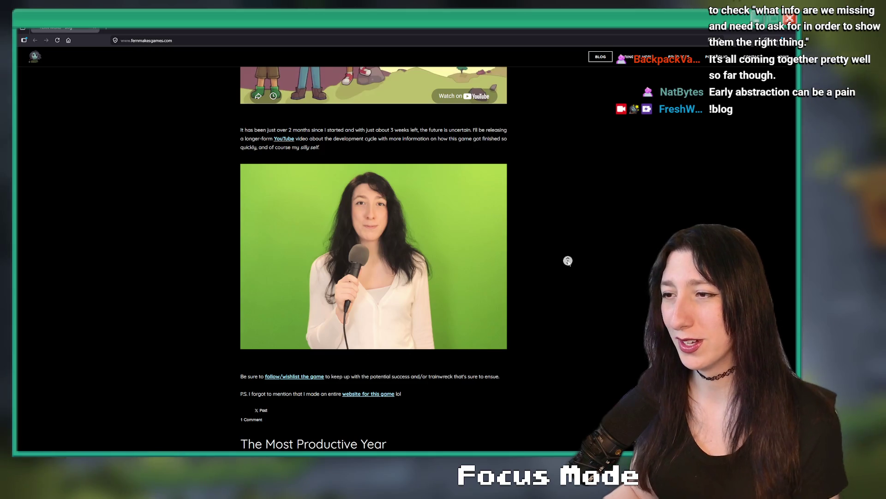
Scroll the blog post to the Cutscenes & Quests section and its old cutscene code example.
scroll(389, 226, down, 15)
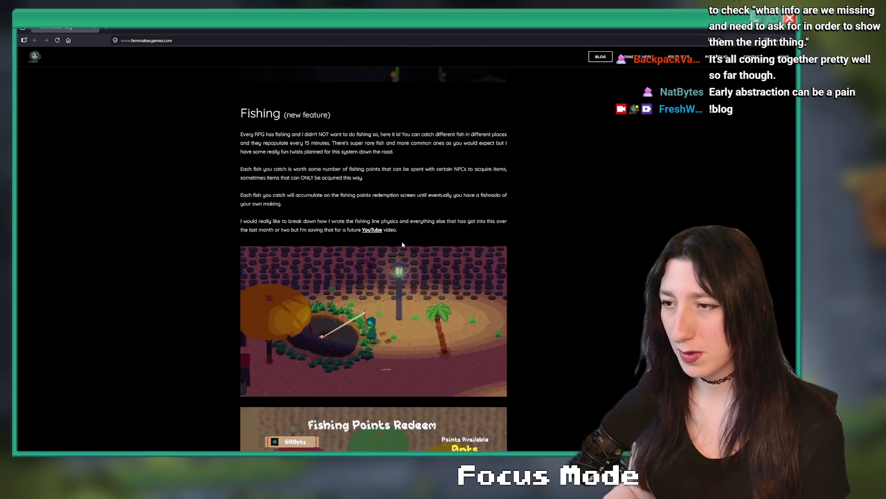
scroll(402, 242, down, 20)
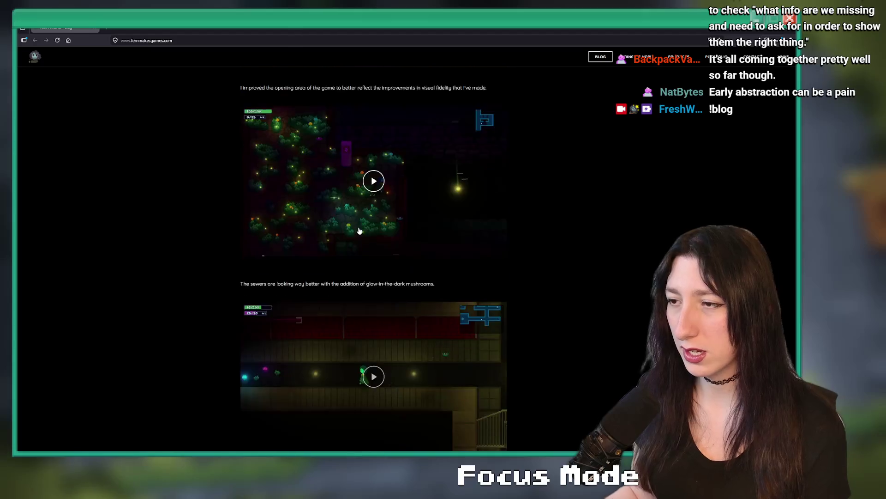
scroll(359, 231, down, 20)
scroll(338, 216, down, 20)
scroll(329, 196, down, 20)
scroll(351, 189, down, 15)
scroll(361, 194, down, 7)
scroll(360, 194, up, 3)
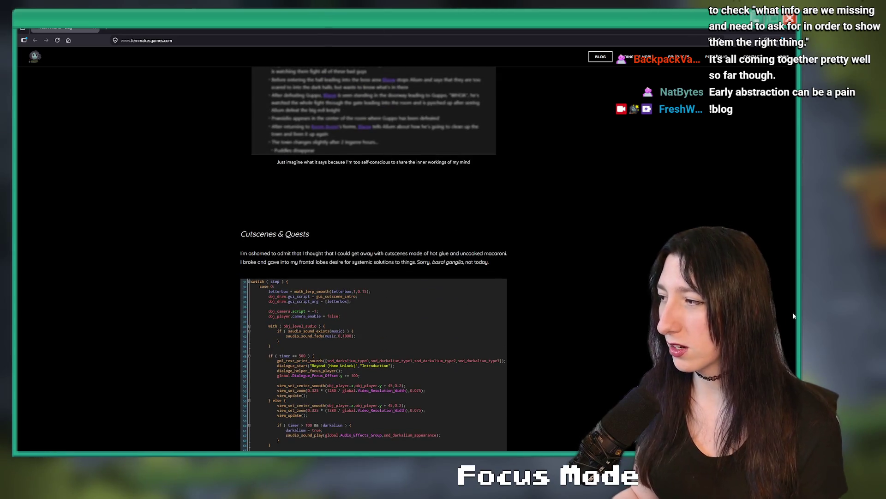
scroll(568, 273, up, 20)
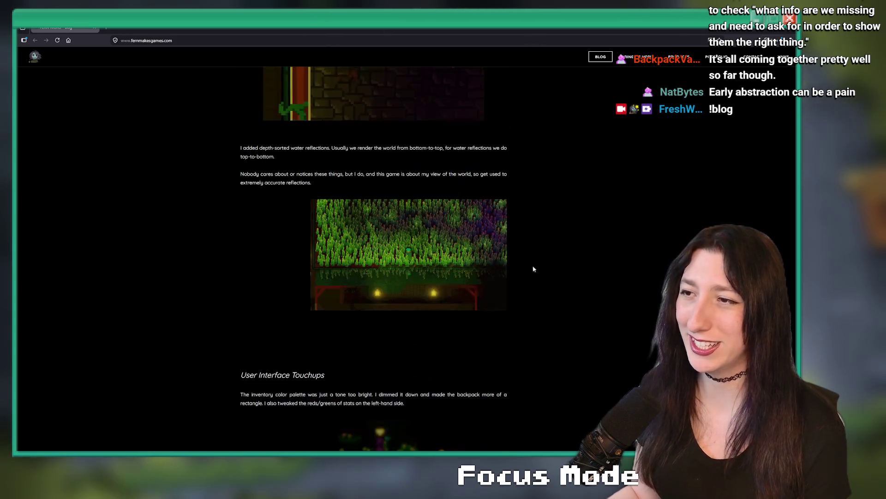
scroll(548, 215, up, 8)
scroll(541, 222, down, 6)
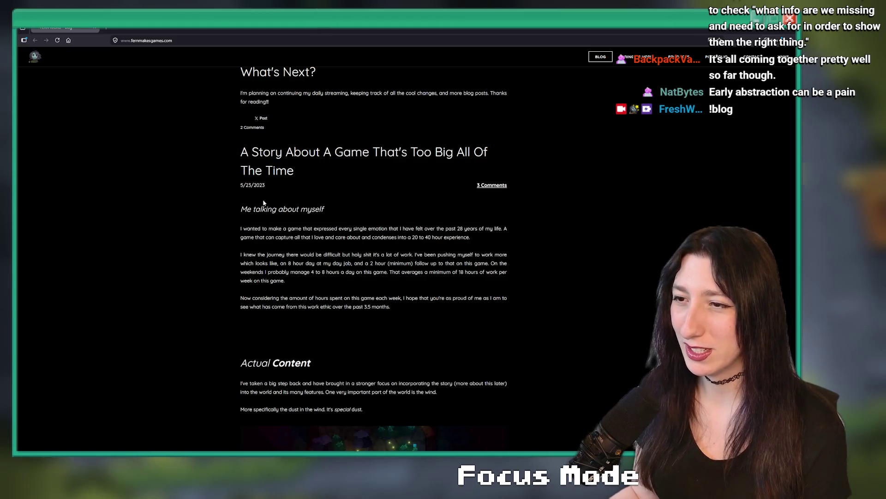
mouse_move(265, 189)
mouse_down()
mouse_move(241, 186)
mouse_move(240, 69)
mouse_up()
click(350, 196)
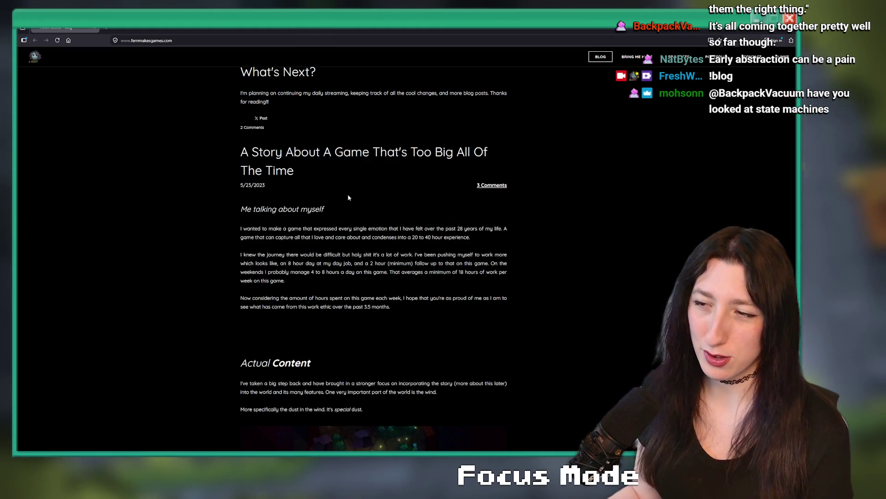
scroll(361, 222, down, 15)
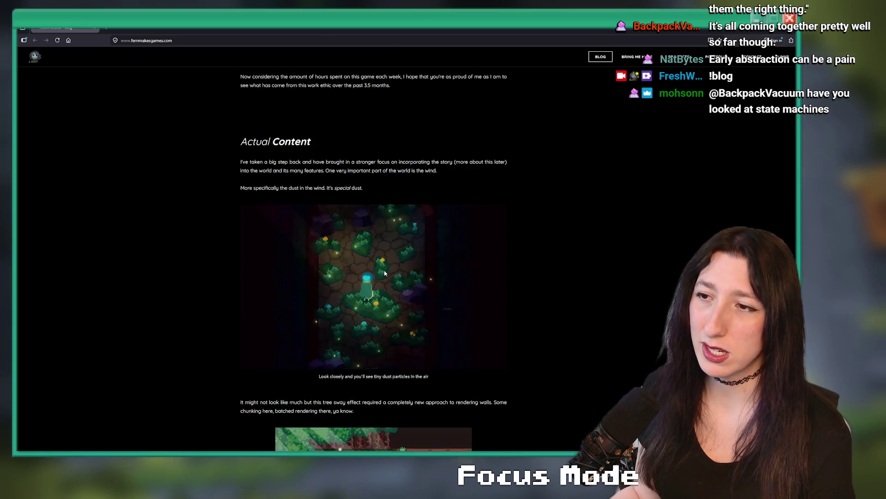
scroll(383, 275, down, 20)
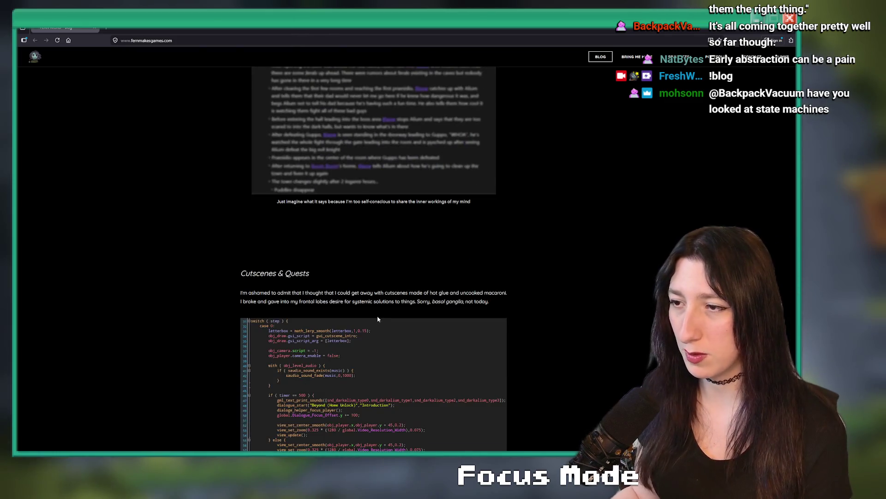
scroll(372, 261, up, 2)
ctrl+scroll(319, 185, up, 4)
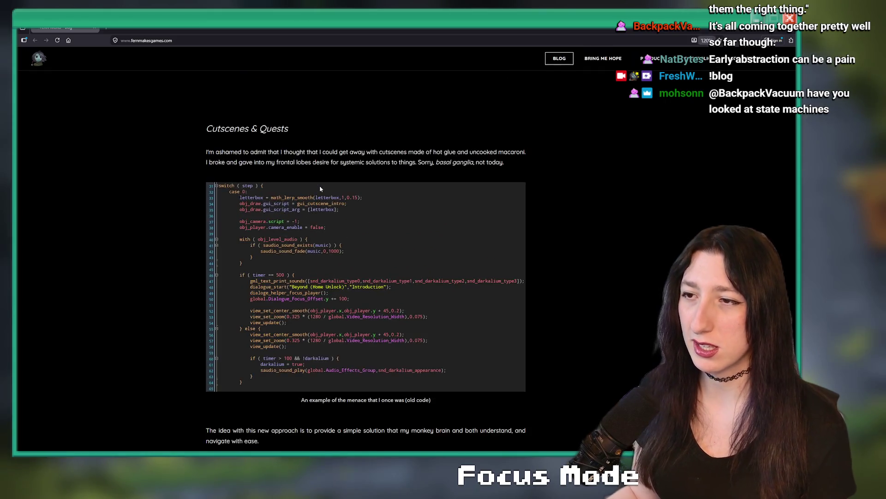
scroll(305, 191, up, 2)
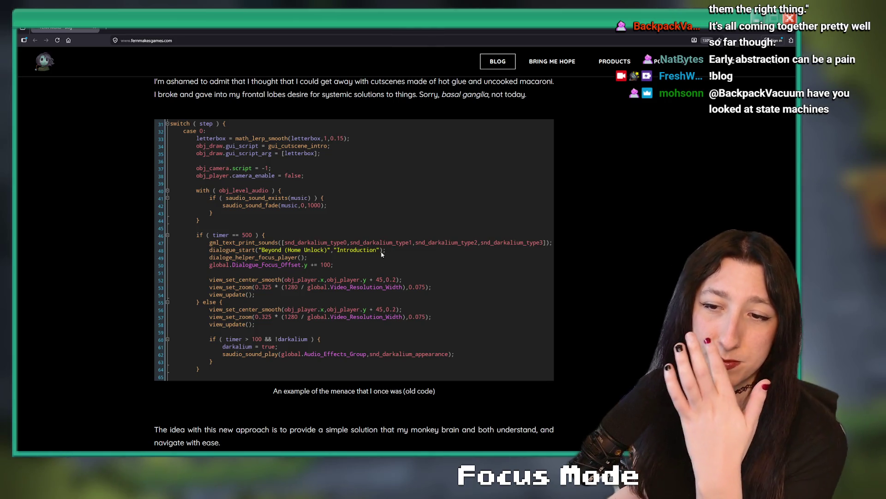
Scroll past the quest code to the post's end and open its 3 Comments.
scroll(393, 239, down, 8)
scroll(346, 250, up, 3)
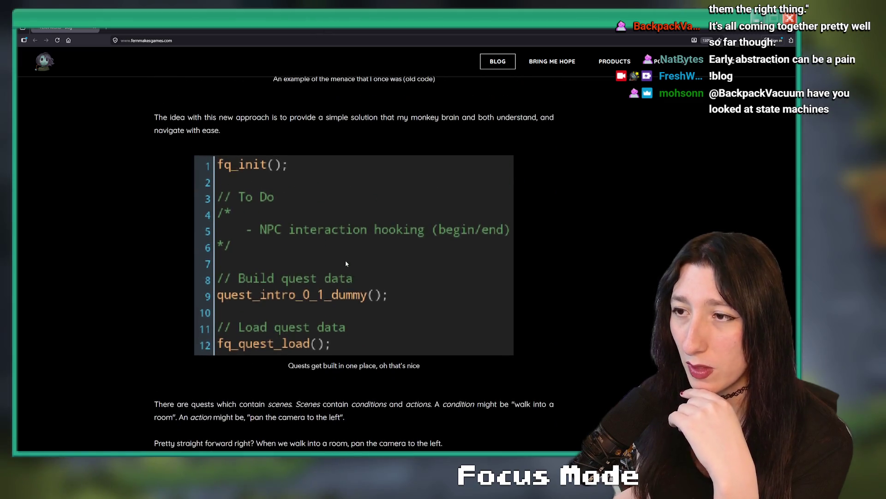
scroll(378, 137, down, 8)
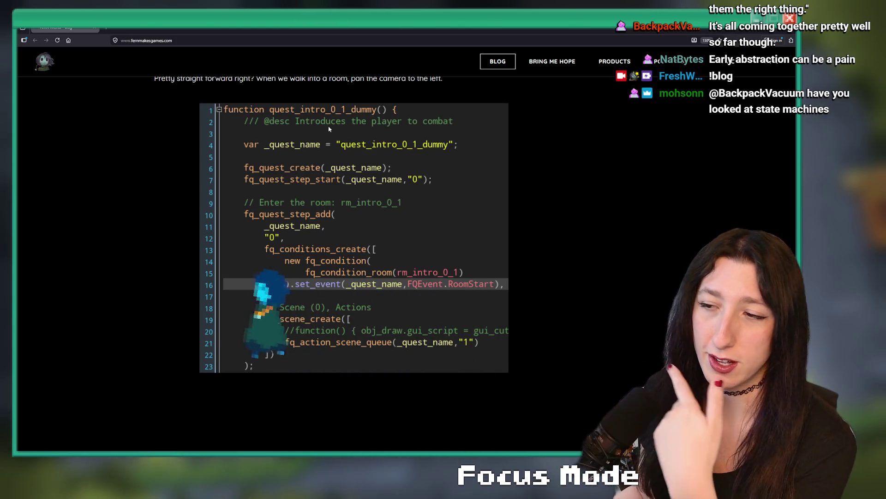
scroll(460, 205, up, 5)
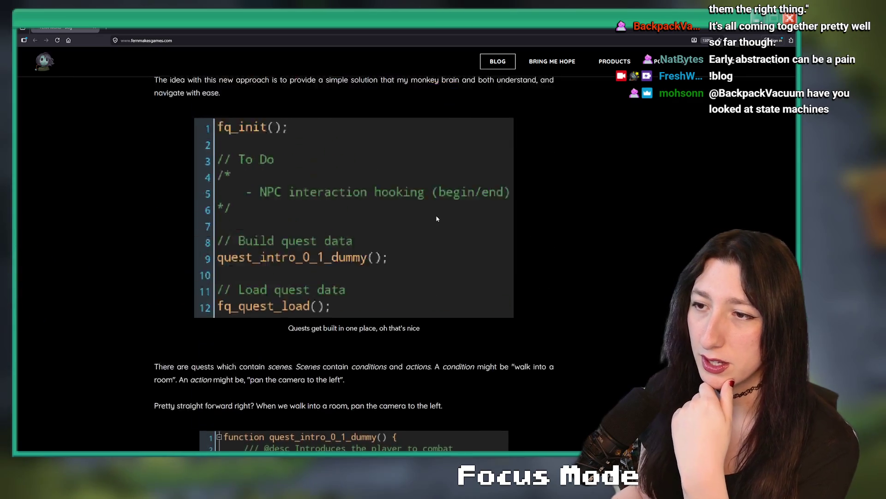
scroll(438, 213, down, 15)
click(171, 341)
scroll(176, 212, down, 3)
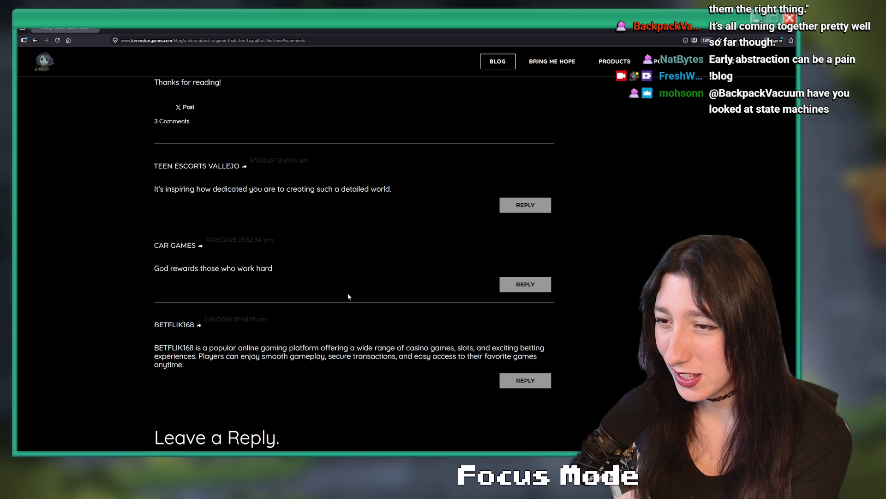
Go back to the blog's post list, zoomed out, and scroll up to the Intermission post.
scroll(257, 241, down, 3)
scroll(206, 229, up, 8)
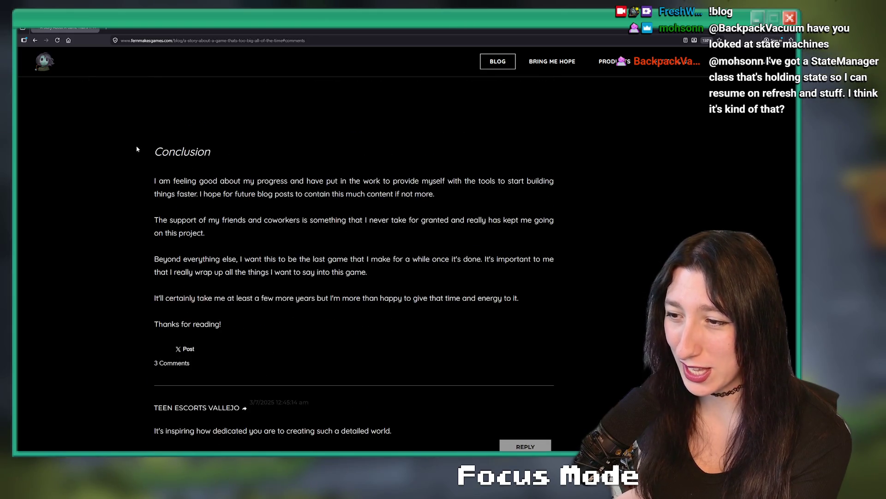
scroll(137, 147, down, 4)
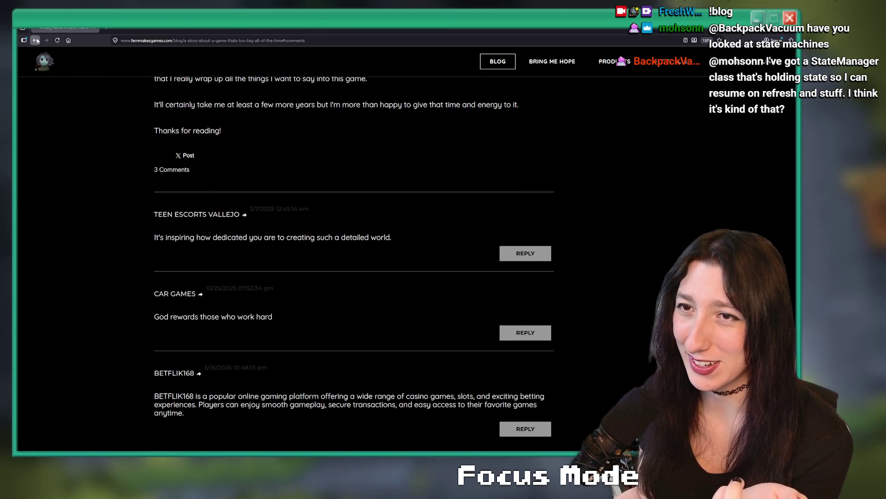
click(36, 41)
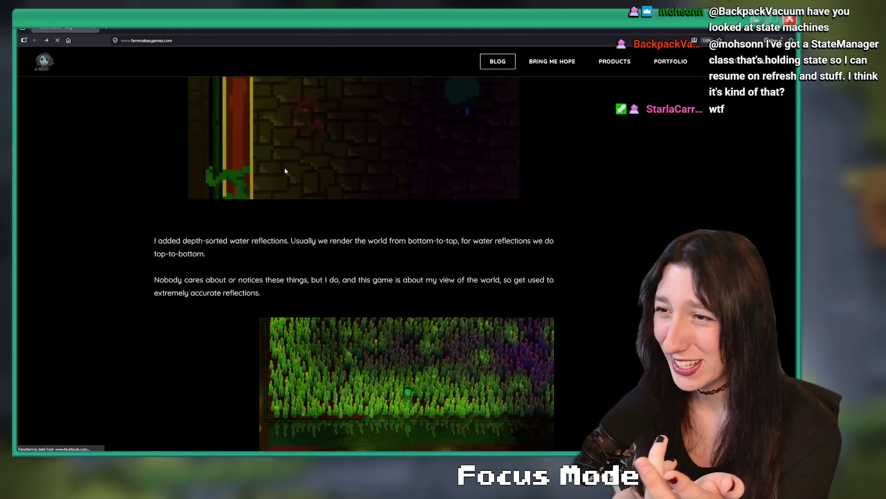
key(ctrl+minus)
key(ctrl+minus)
key(ctrl+minus)
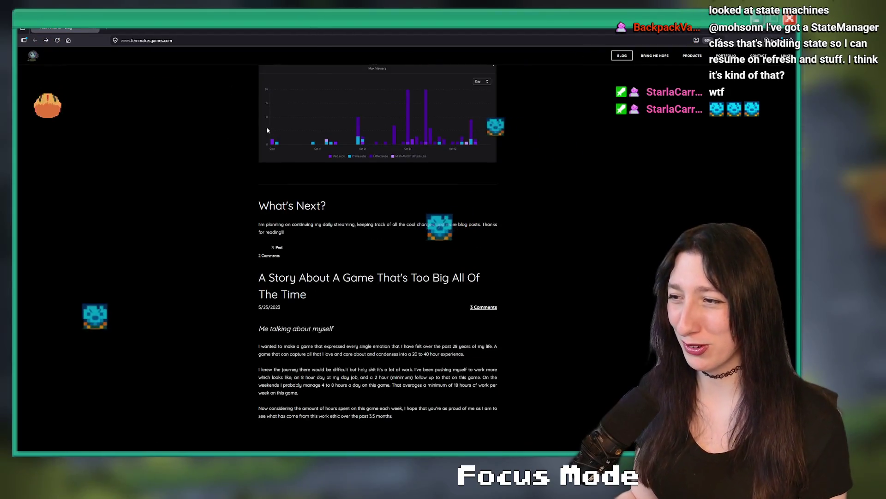
scroll(267, 131, up, 20)
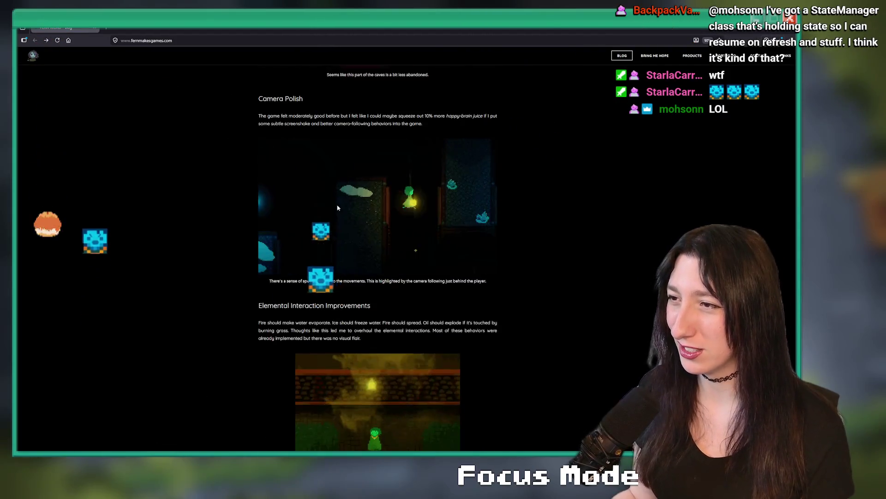
scroll(337, 208, up, 15)
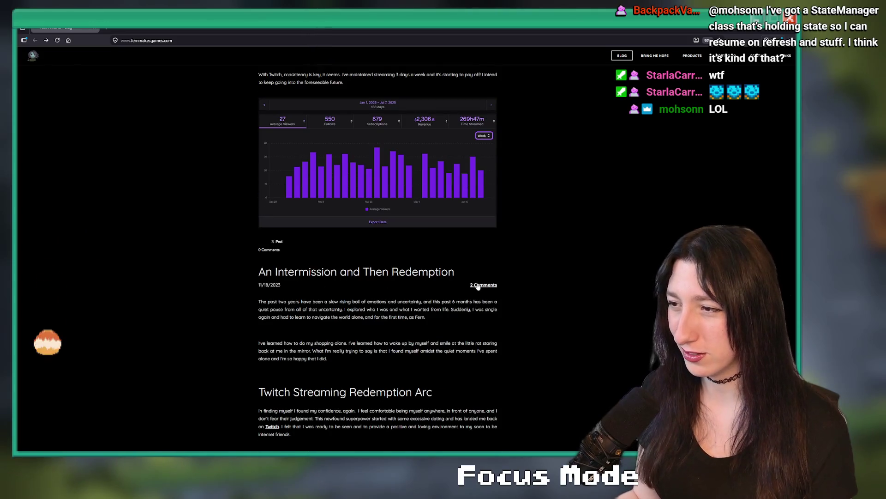
Open the 2 Comments on An Intermission and Then Redemption, enlarged, and select the first comment.
click(478, 285)
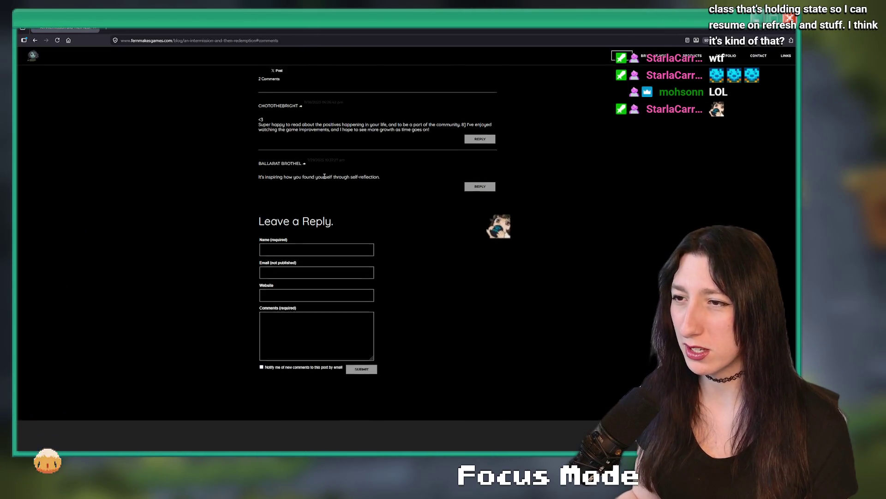
key(ctrl+plus)
key(ctrl+plus)
key(ctrl+plus)
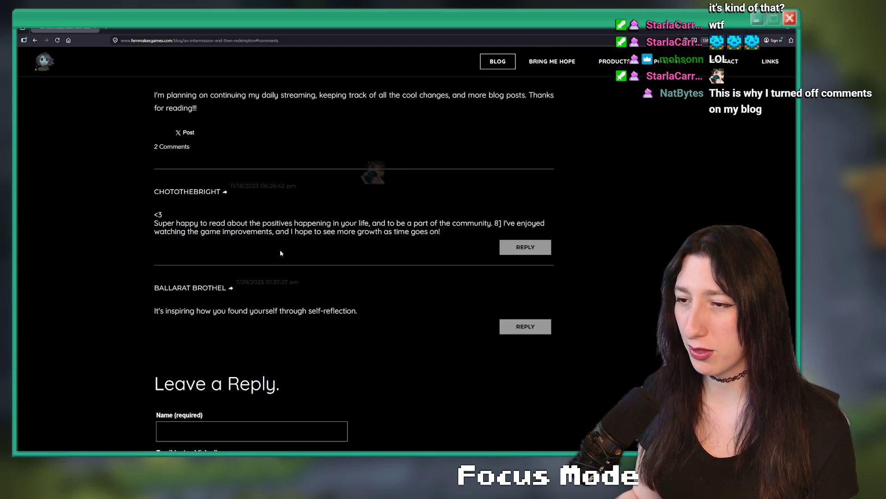
click(142, 311)
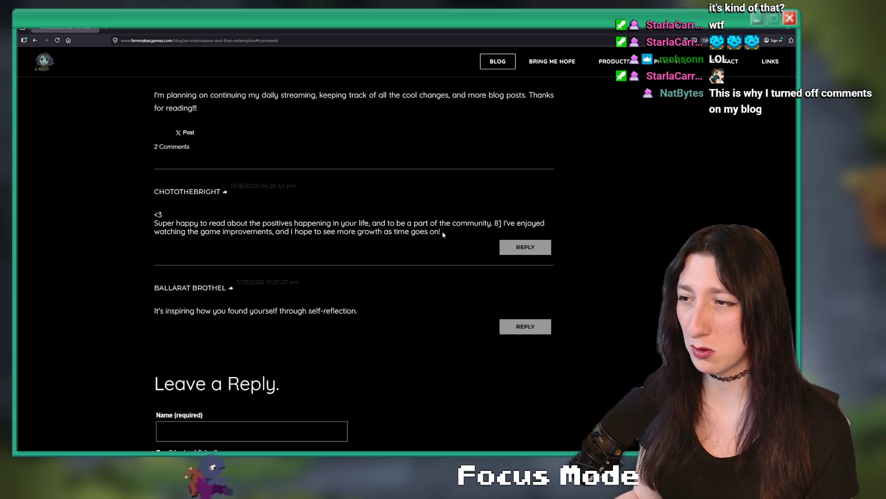
drag(442, 231, 166, 233)
triple_click(166, 232)
key(alt+Tab)
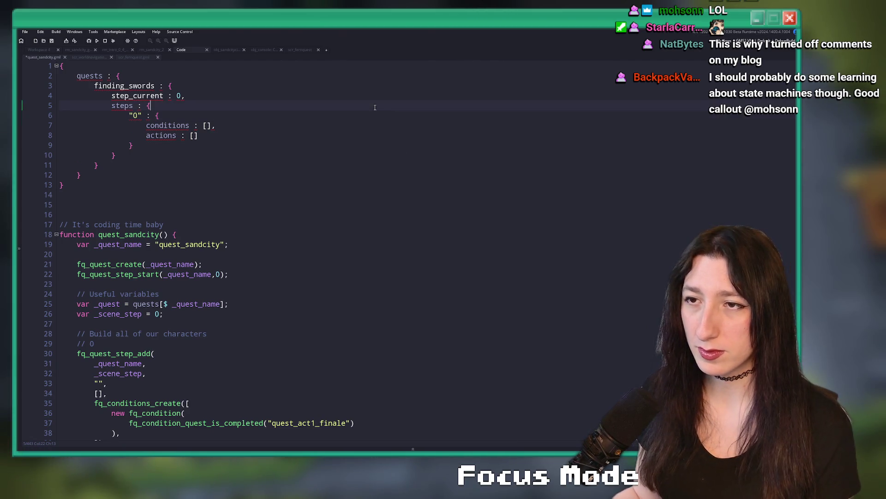
Undo the pasted quests struct and blank line atop quest_sandcity, then select lines 6–406.
key(ctrl+z)
key(ctrl+z)
key(ctrl+z)
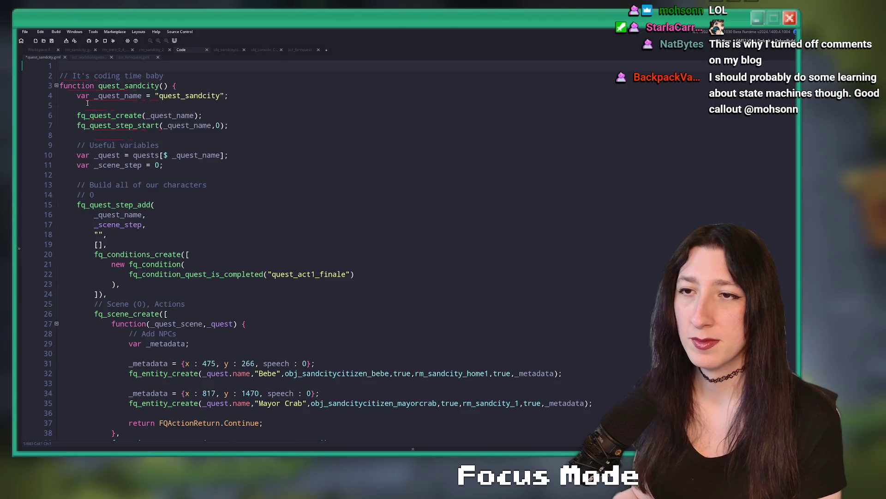
key(ctrl+z)
key(ctrl+z)
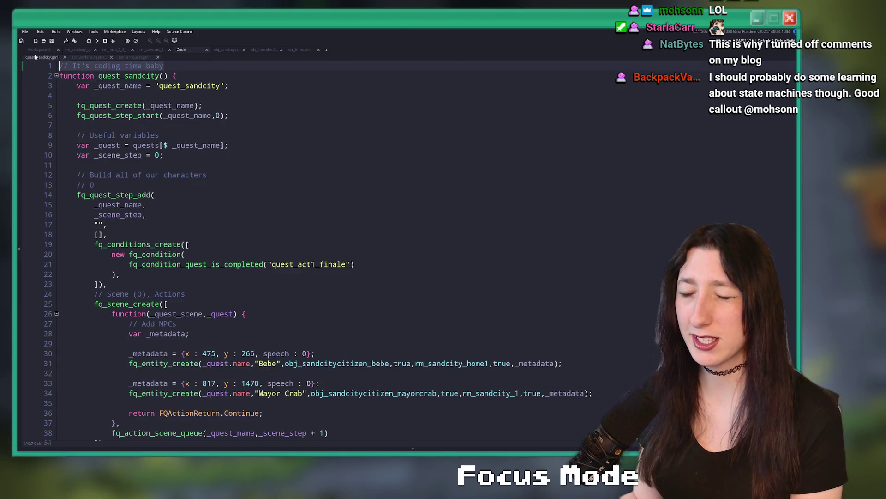
click(130, 116)
mouse_move(139, 115)
mouse_down()
mouse_move(146, 457)
mouse_move(146, 436)
mouse_up()
Review the room condition code, then bring up the rm_sandcity_gubgubcaves room.
scroll(193, 300, down, 7)
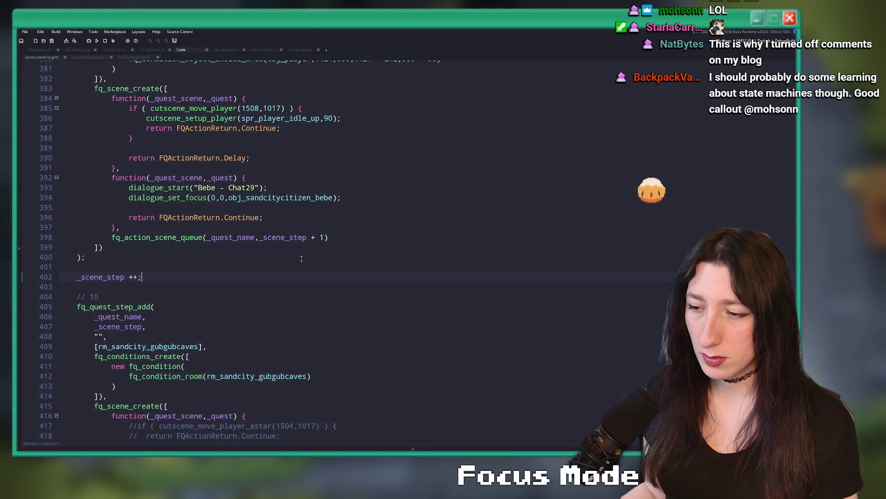
click(192, 277)
scroll(192, 323, down, 1)
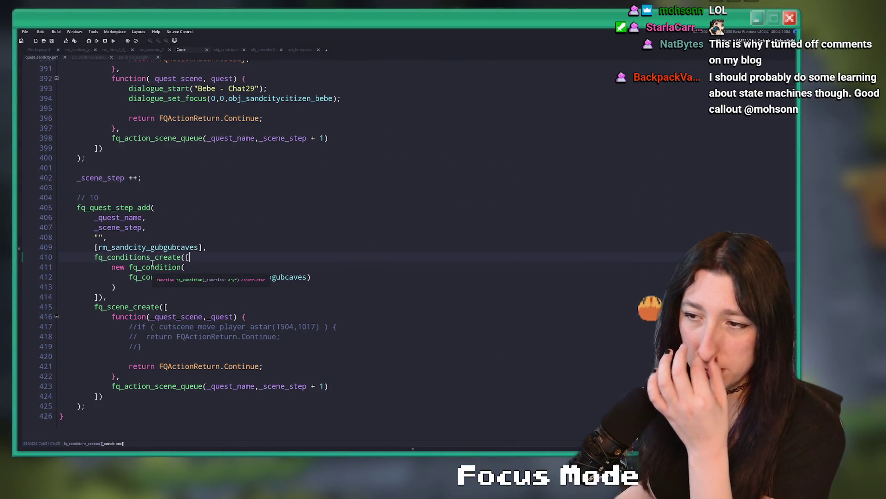
click(91, 50)
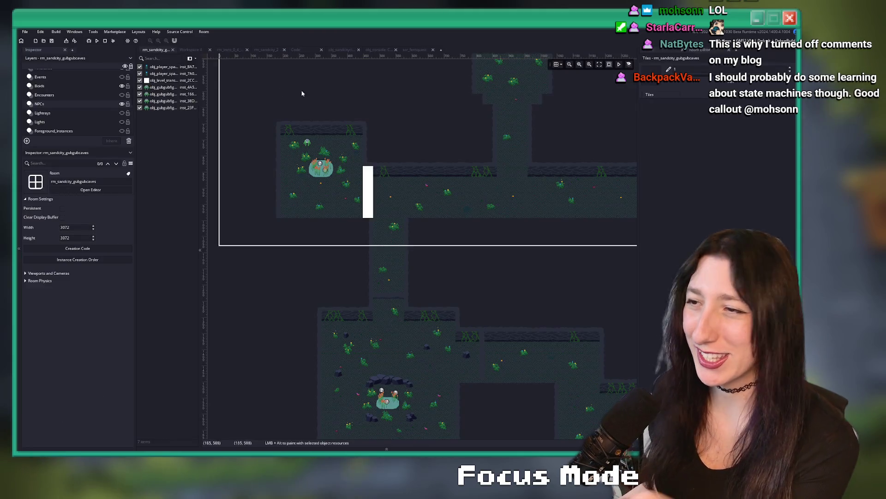
Set rm_sandcity_2's transition creation code to rm_next = rm_sandcity_gubgubcaves, direction 90, and save.
click(179, 51)
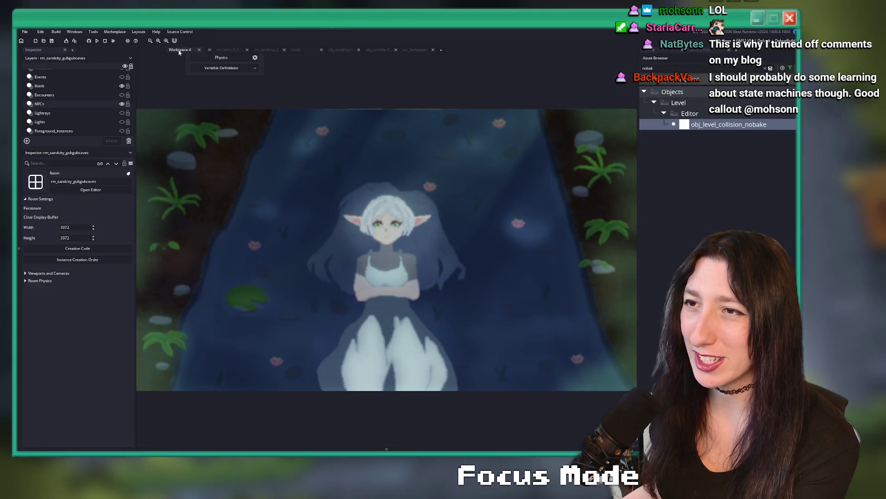
click(266, 50)
double_click(392, 219)
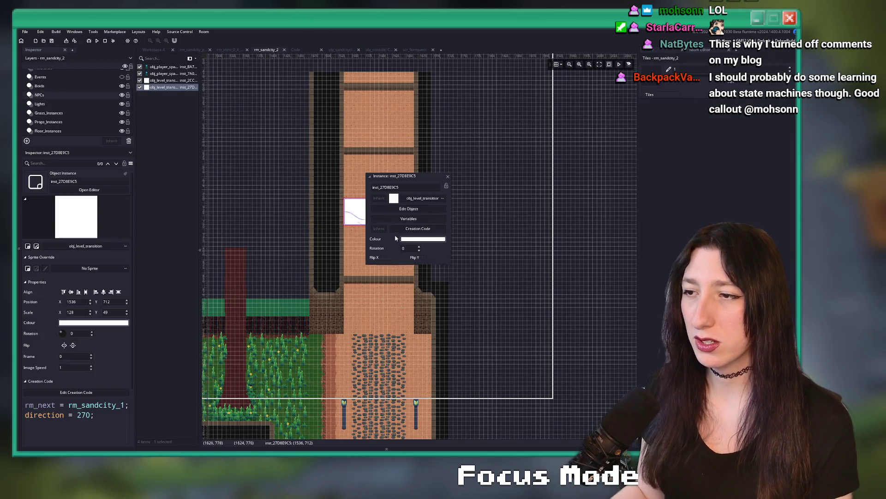
click(417, 228)
key(BackSpace)
key(BackSpace)
key(BackSpace)
text(90)
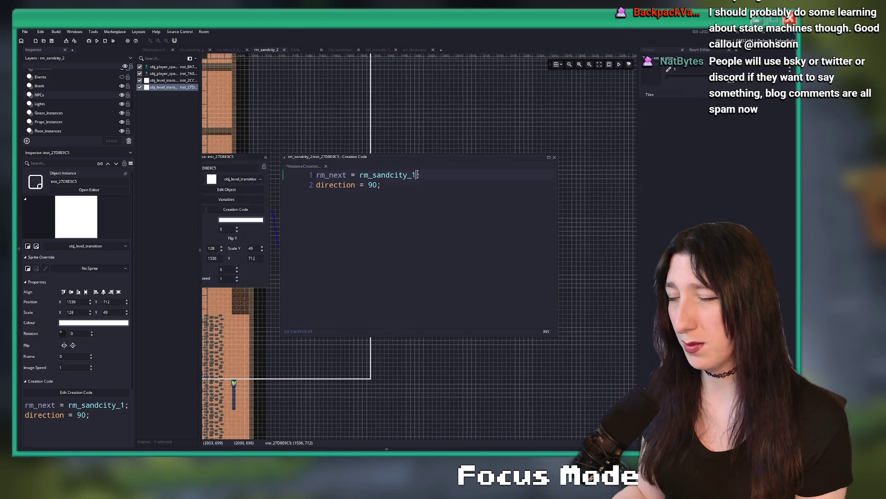
text(pub)
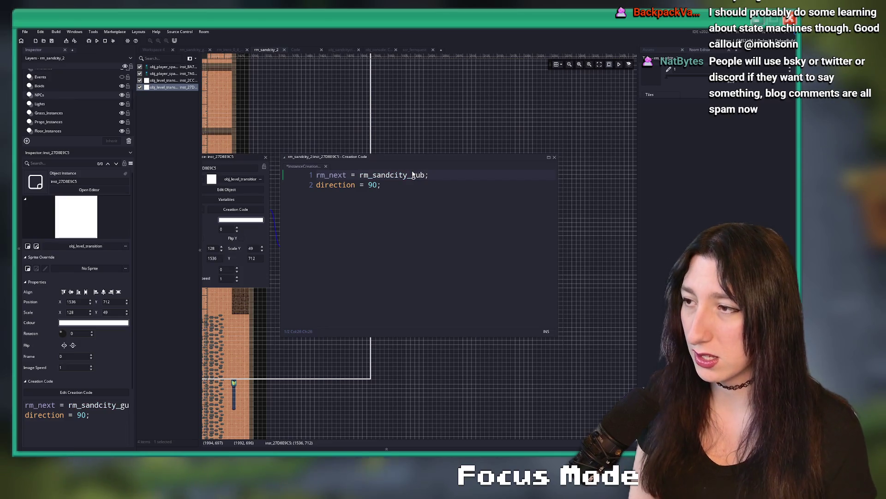
text(aves)
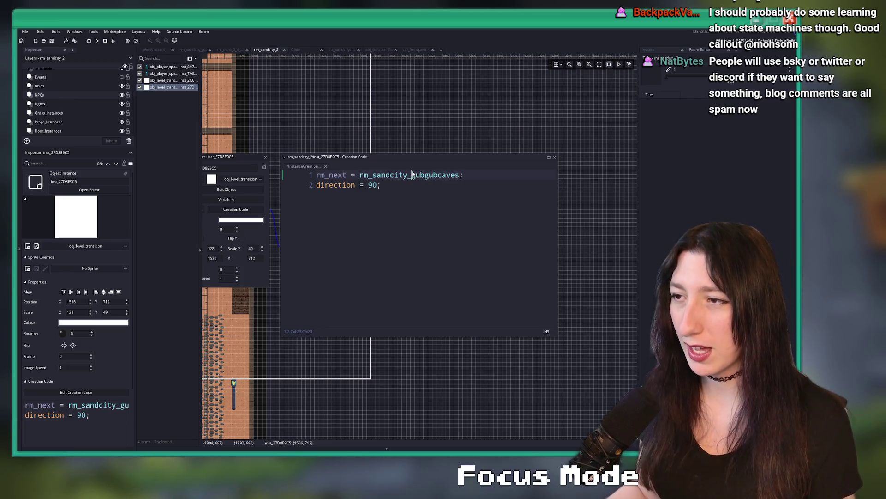
double_click(413, 175)
key(ctrl+s)
Check the Sand City connections in scr_worldnavigation and the citizen's dialogue event code.
key(ctrl+t)
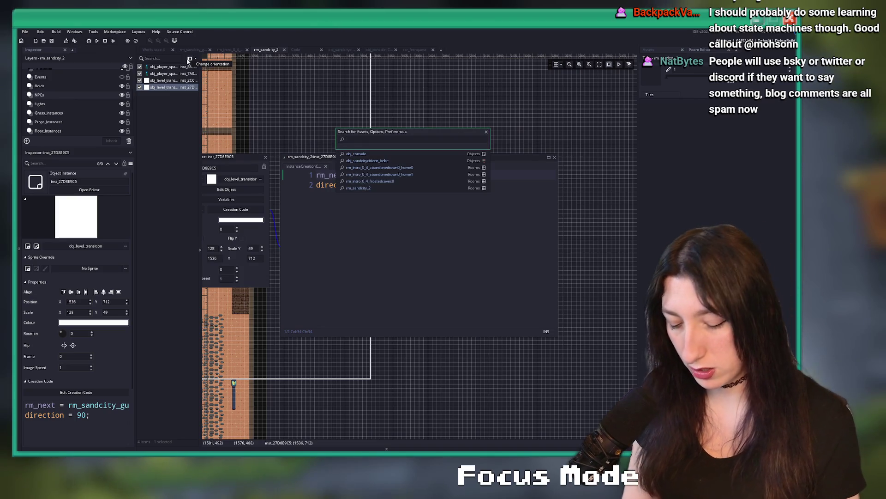
text(worldnav)
key(Return)
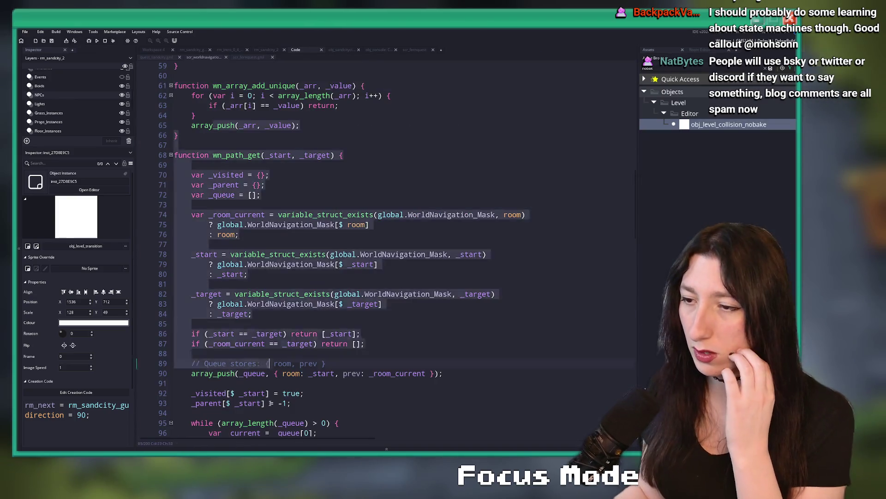
scroll(268, 362, down, 20)
click(367, 292)
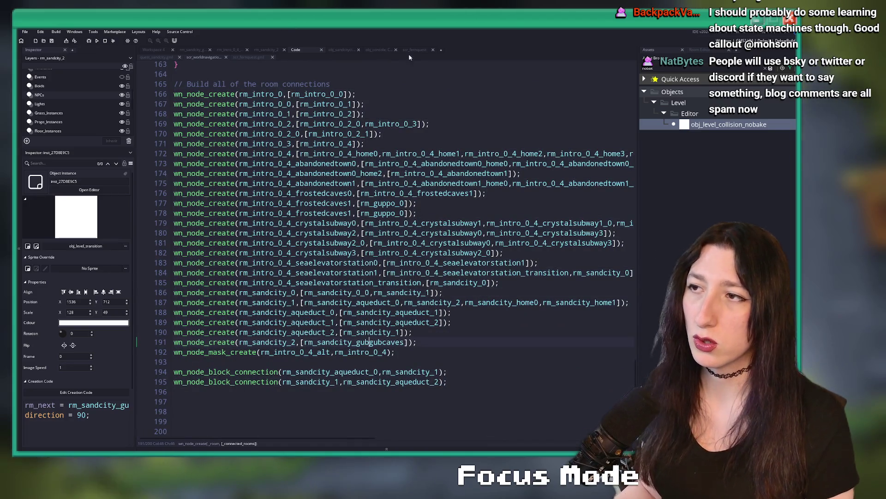
click(340, 51)
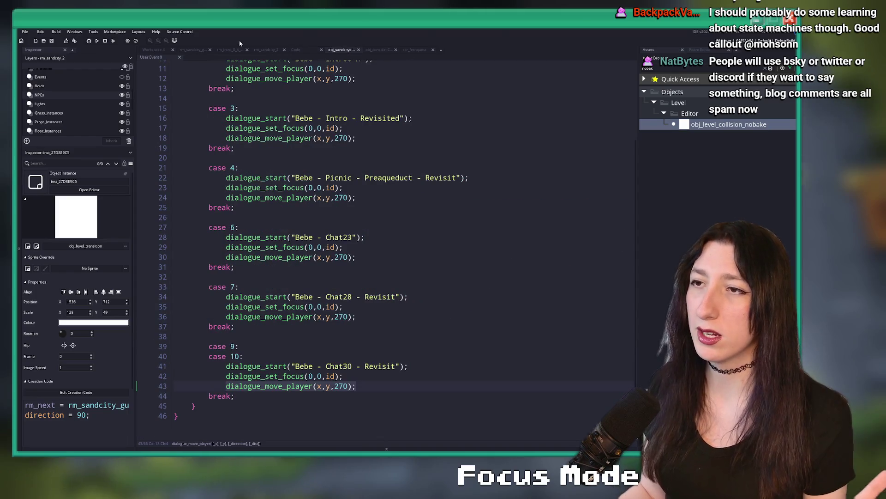
Return to the rm_sandcity_2 transition code, then switch to Chrome and select the address.
click(266, 50)
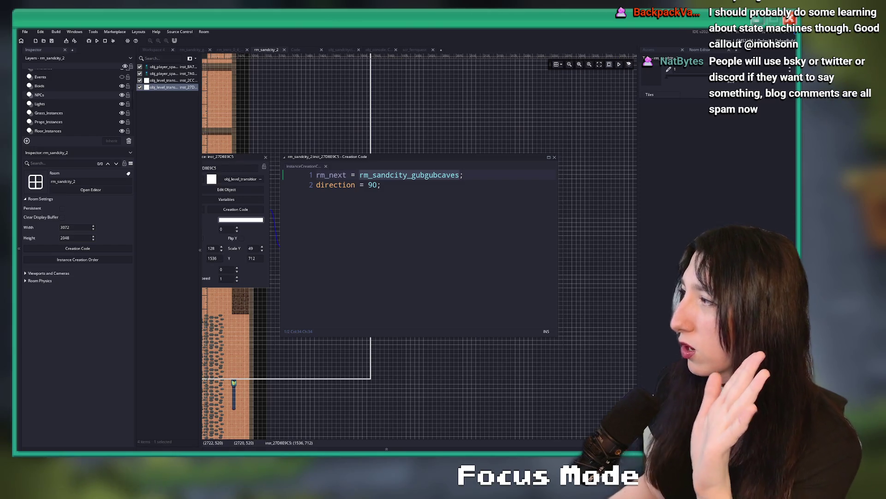
key(alt+Tab)
click(318, 40)
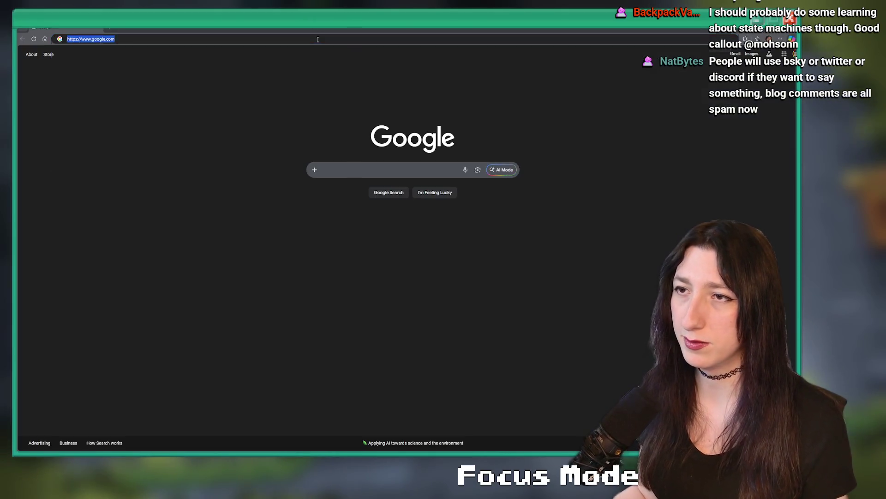
Switch back to GameMaker, then over to Weebly's Blog Comments page.
key(alt+Tab)
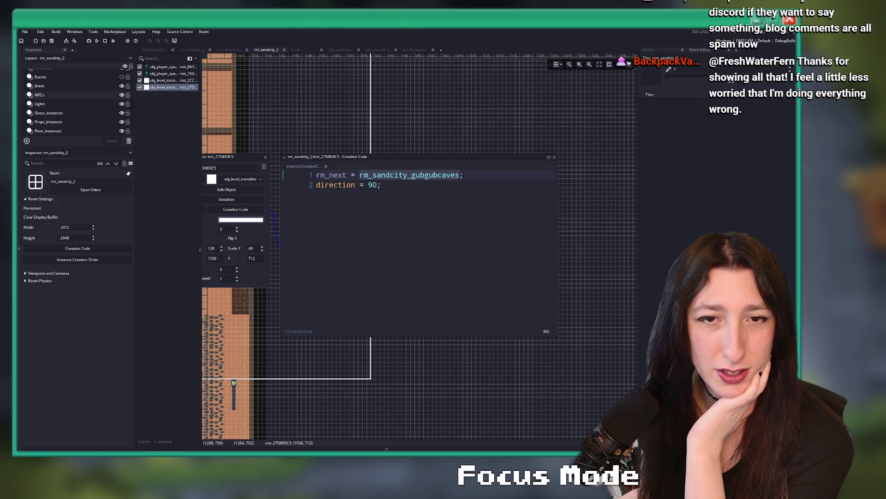
key(alt+Tab)
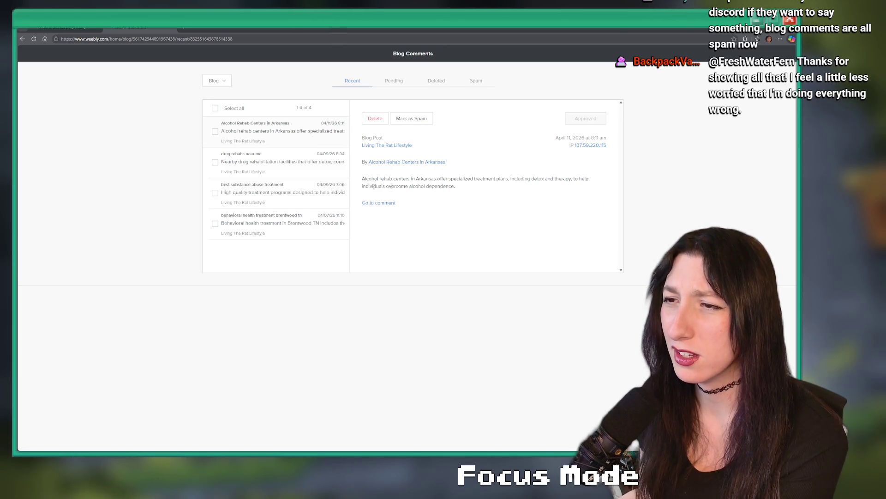
Review the spam comments, then select all four and delete them.
click(282, 164)
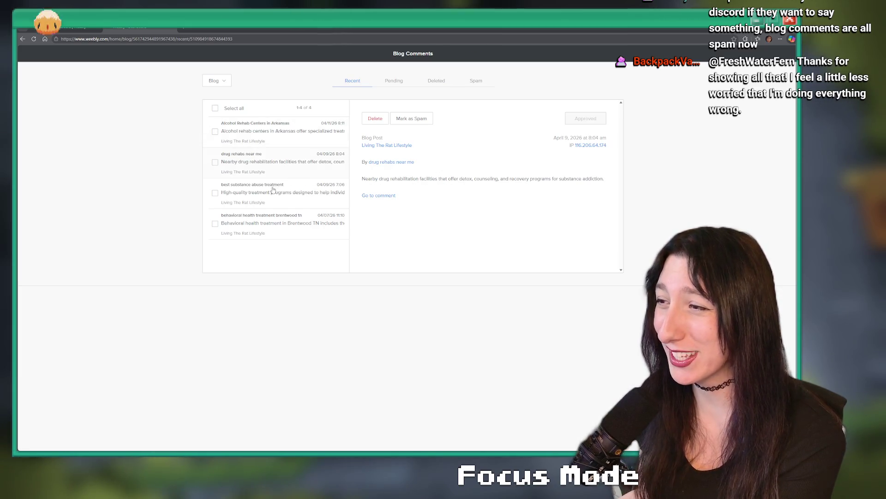
click(296, 193)
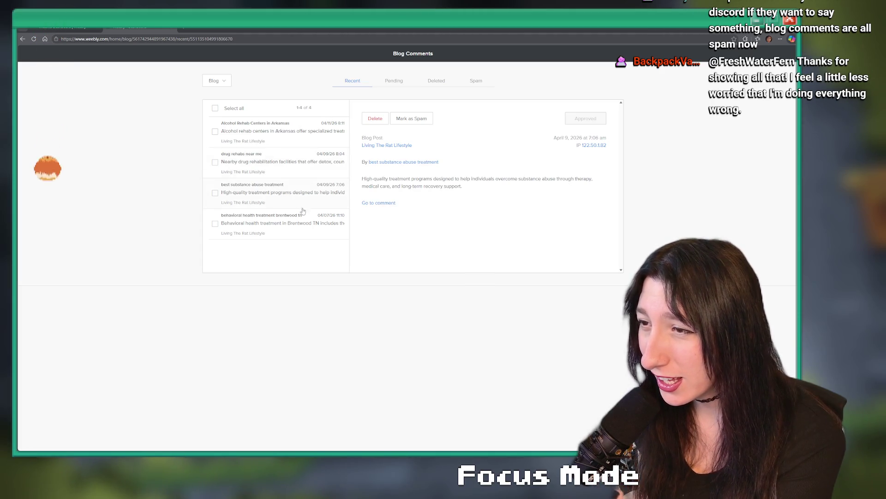
click(299, 225)
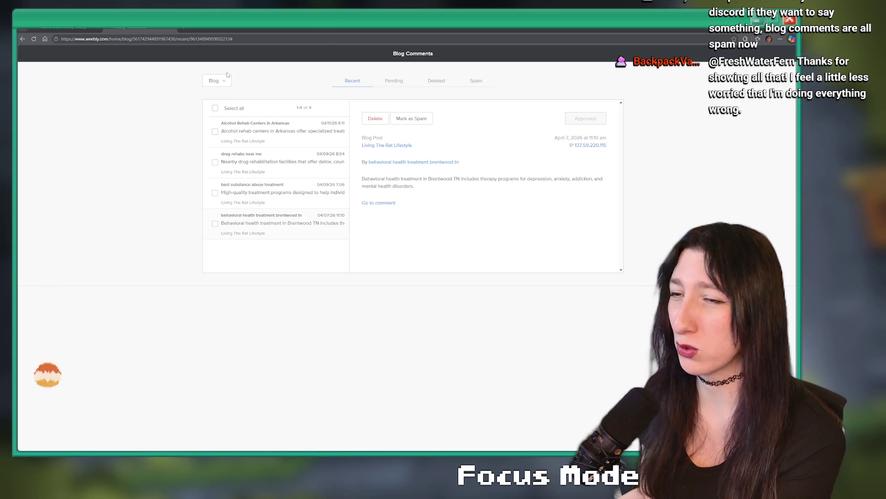
click(215, 108)
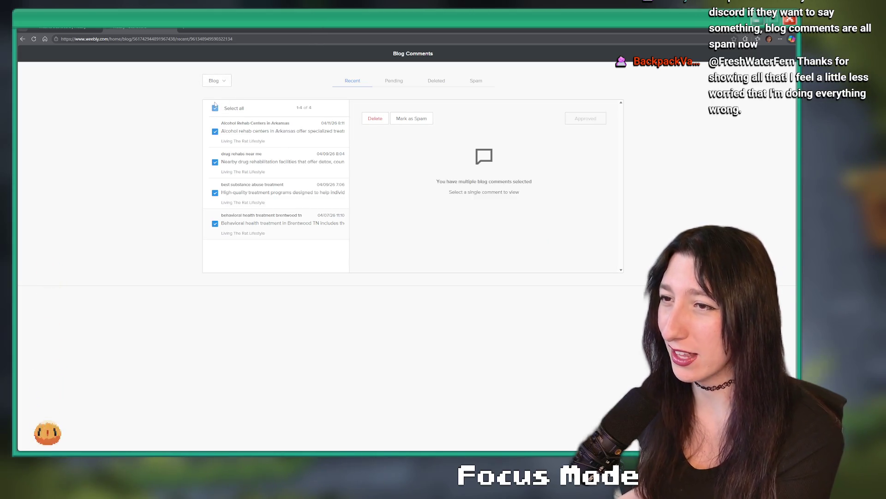
click(375, 119)
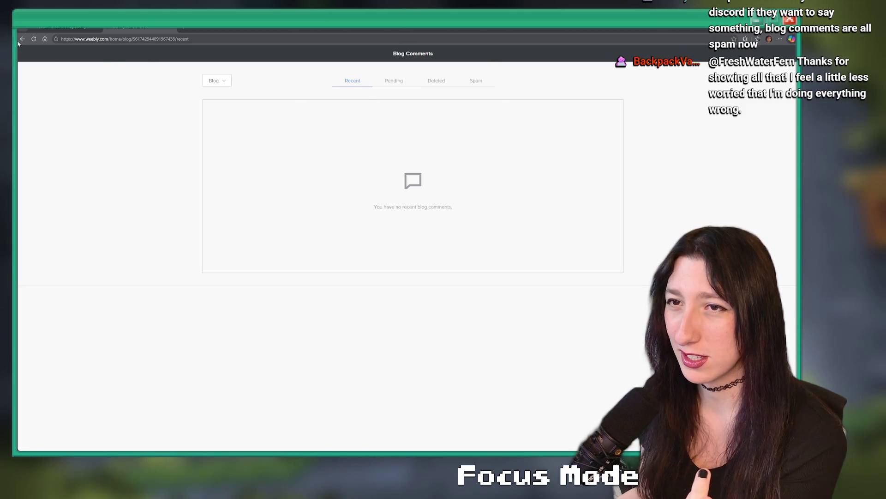
key(alt+Tab)
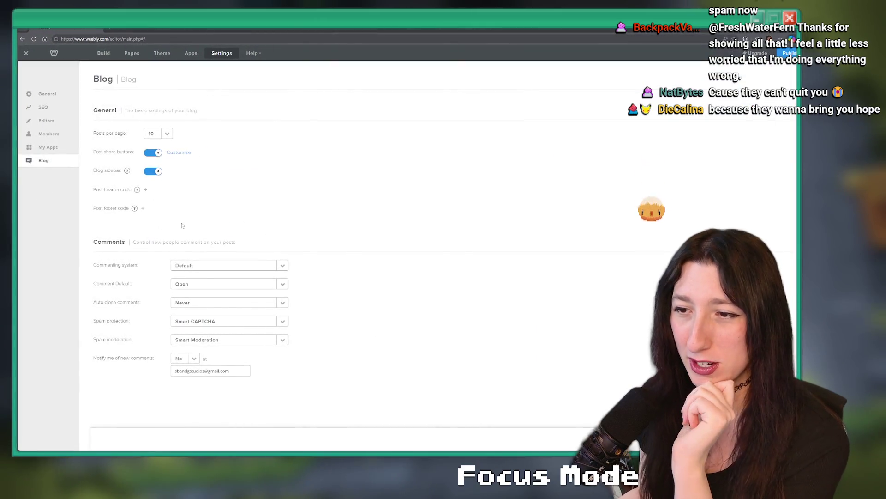
Change Comments Default from Open to Closed and publish the website.
click(247, 283)
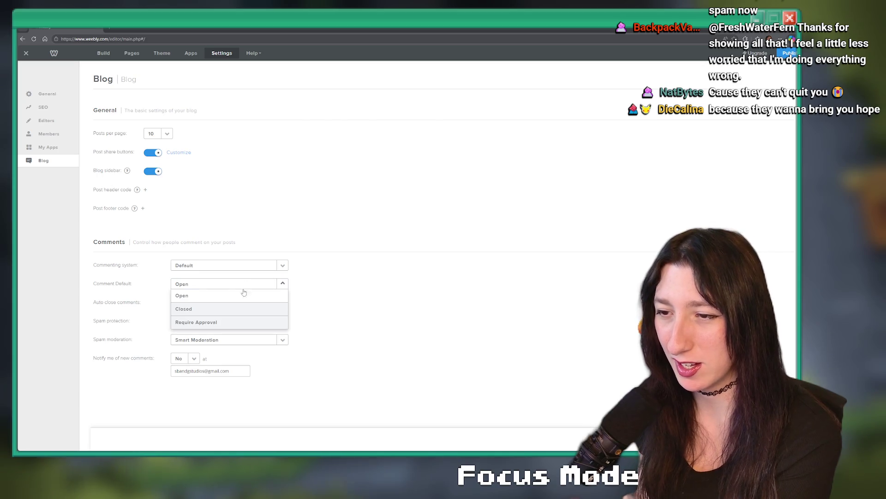
click(225, 312)
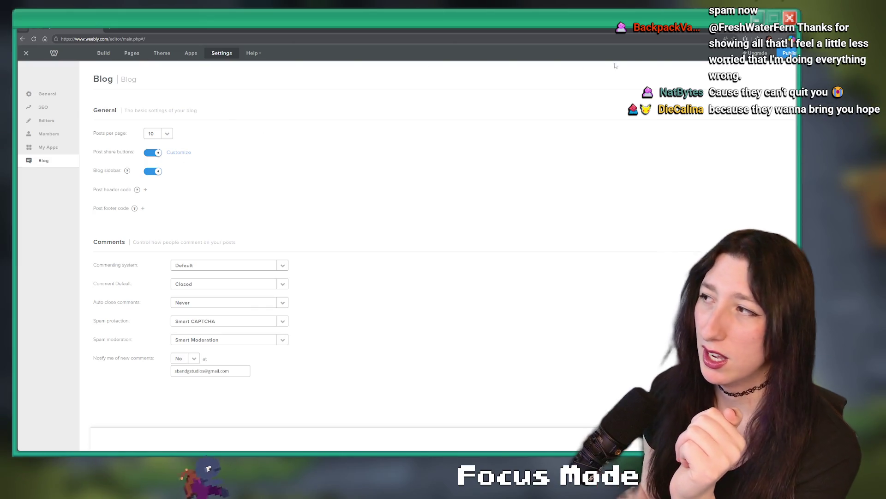
click(789, 53)
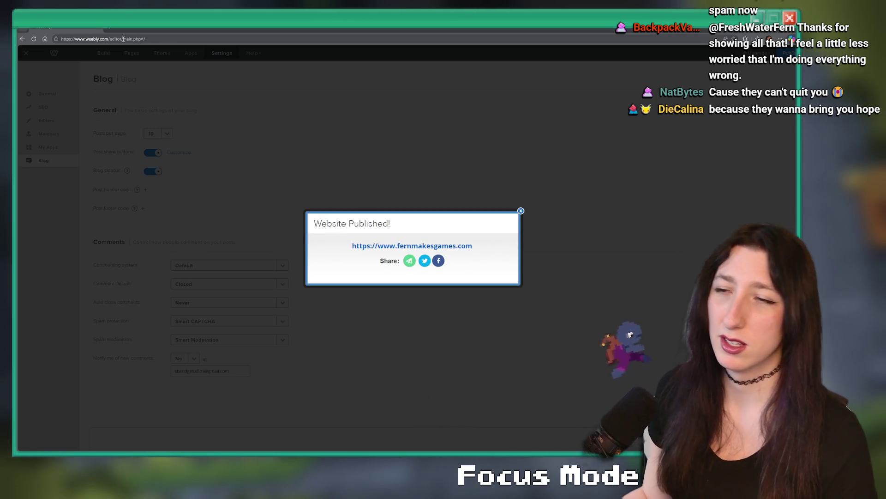
Go to the fernmakesgames.com site in the browser.
click(330, 36)
text(fernmakesgames.com)
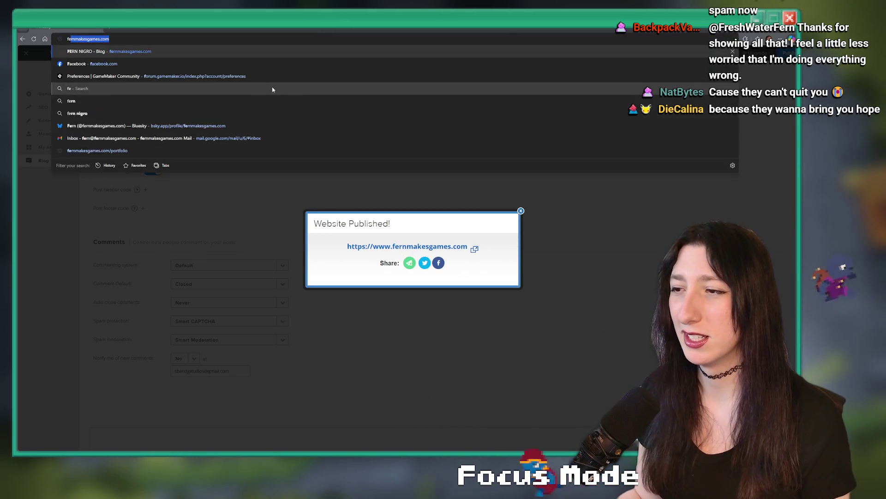
key(Return)
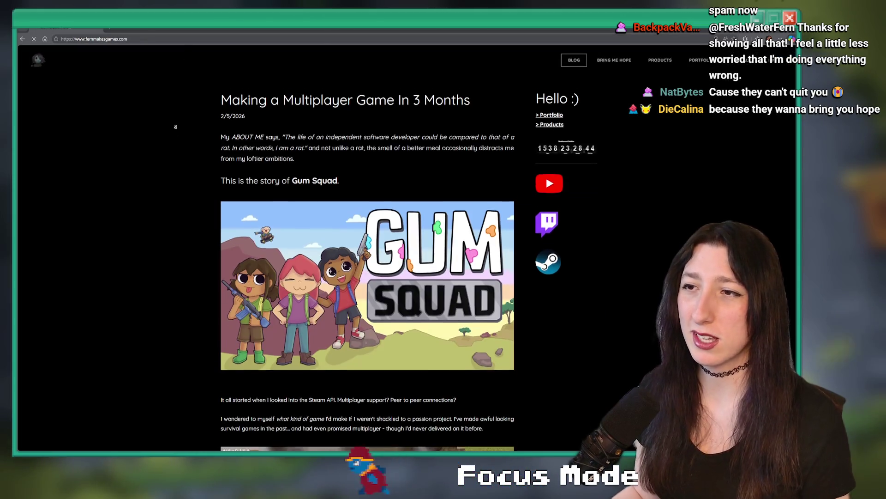
Scroll the blog back to the 'Bring Me Polish, And Viewers' post, then return to GameMaker.
scroll(168, 174, down, 15)
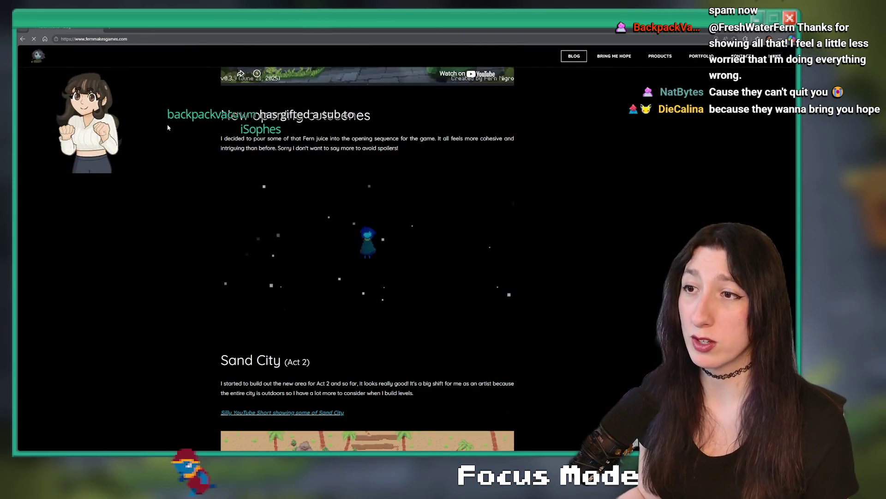
scroll(158, 208, down, 10)
scroll(157, 208, down, 10)
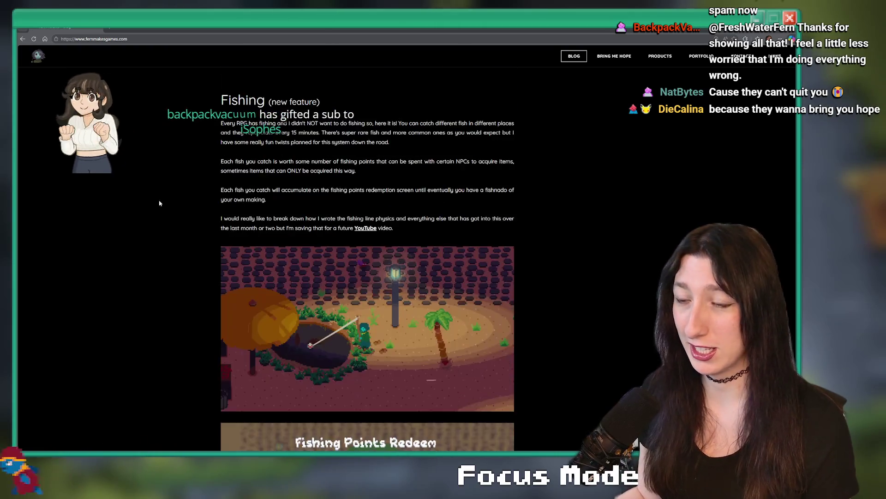
scroll(175, 198, up, 4)
scroll(175, 197, up, 15)
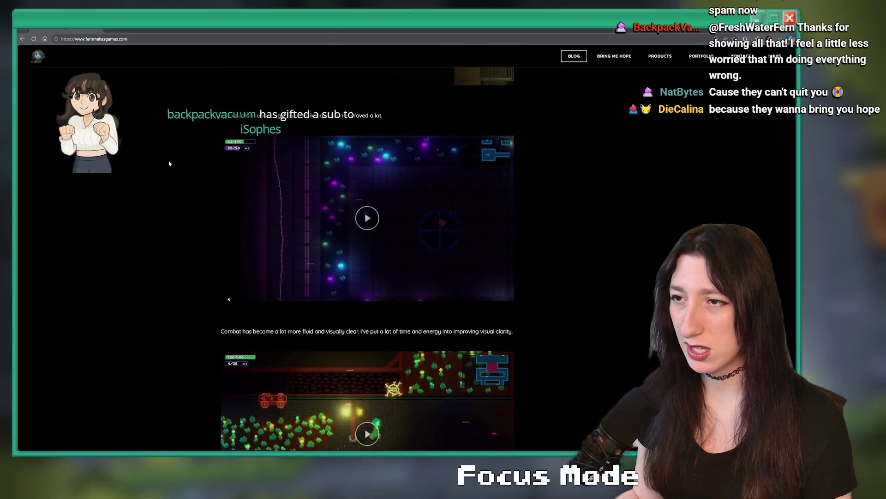
scroll(171, 148, up, 10)
scroll(185, 164, down, 15)
scroll(187, 167, up, 10)
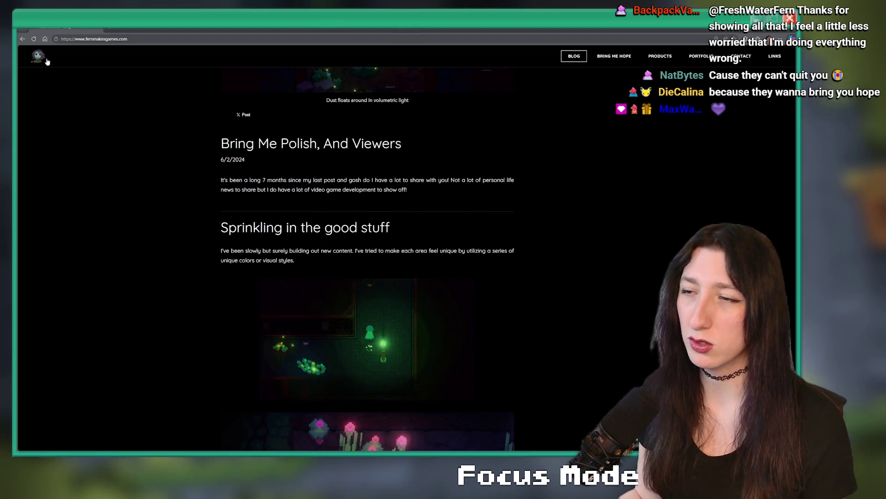
key(alt+Tab)
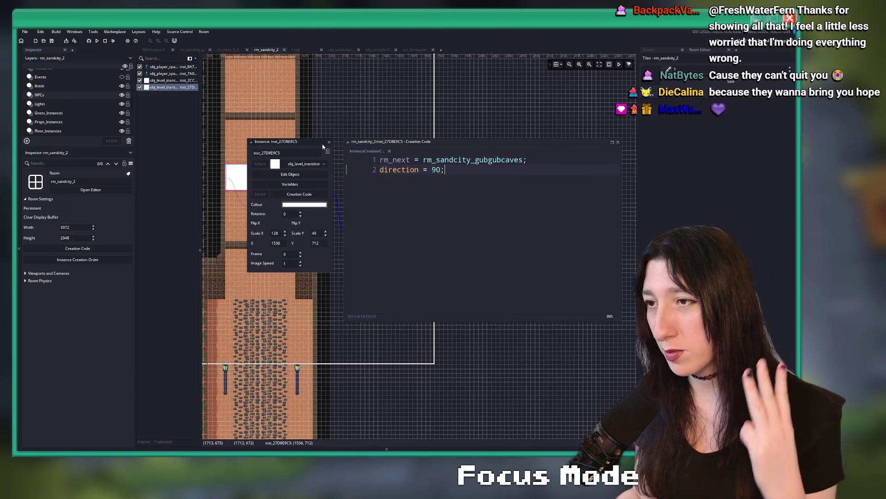
Close the transition's creation code window, then select and deselect the white level transition instance.
click(329, 143)
scroll(386, 145, left, 5)
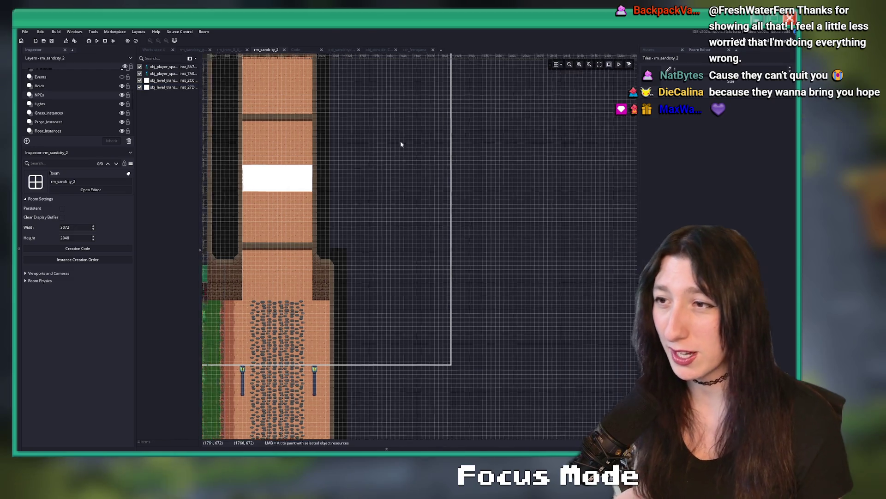
click(367, 163)
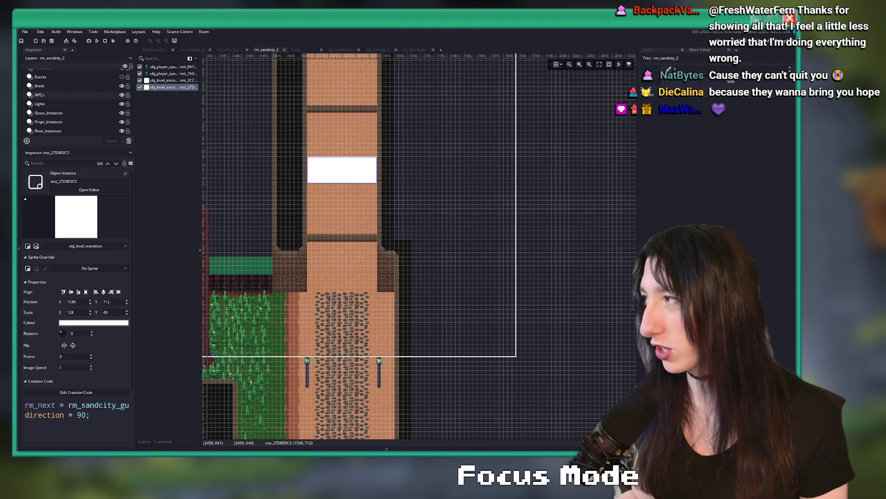
scroll(443, 166, up, 2)
click(435, 177)
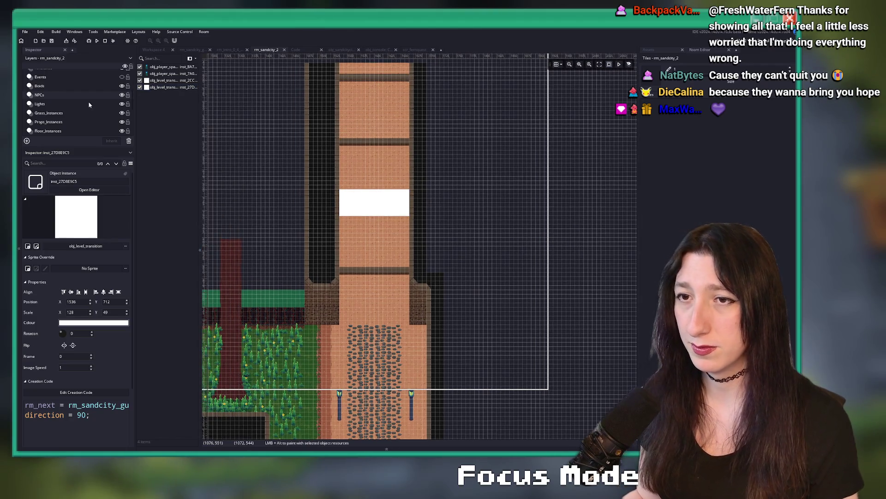
scroll(323, 230, left, 5)
scroll(55, 99, down, 2)
Inspect the MapMarkers, Clips, Lights, Events and Ambience layers of rm_sandcity_2, then switch to the intro room.
click(49, 112)
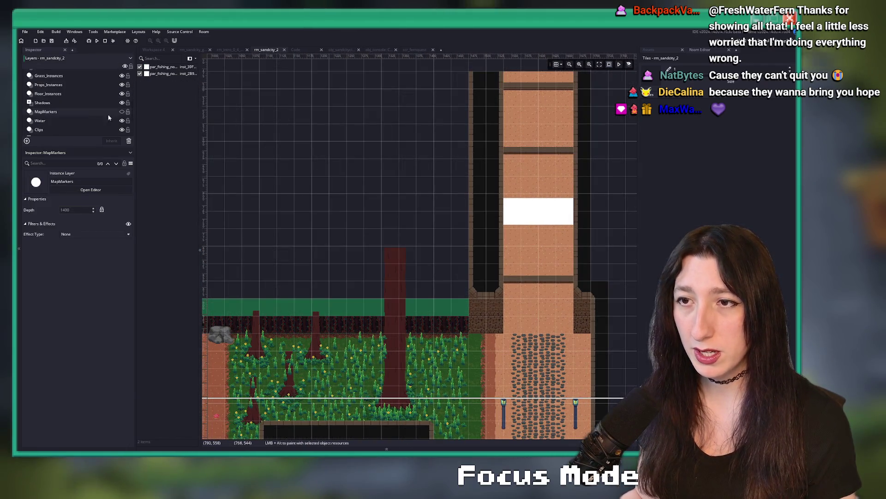
scroll(320, 156, down, 5)
scroll(301, 199, up, 2)
scroll(301, 200, up, 3)
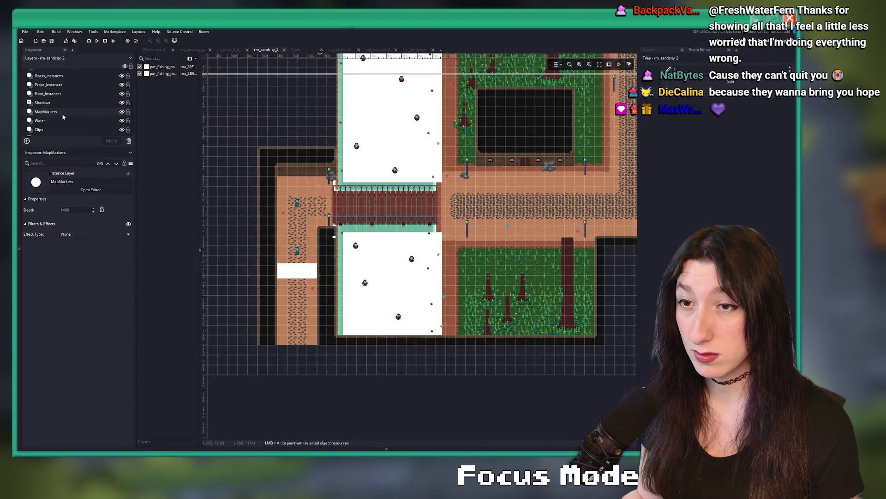
click(65, 130)
scroll(83, 130, down, 2)
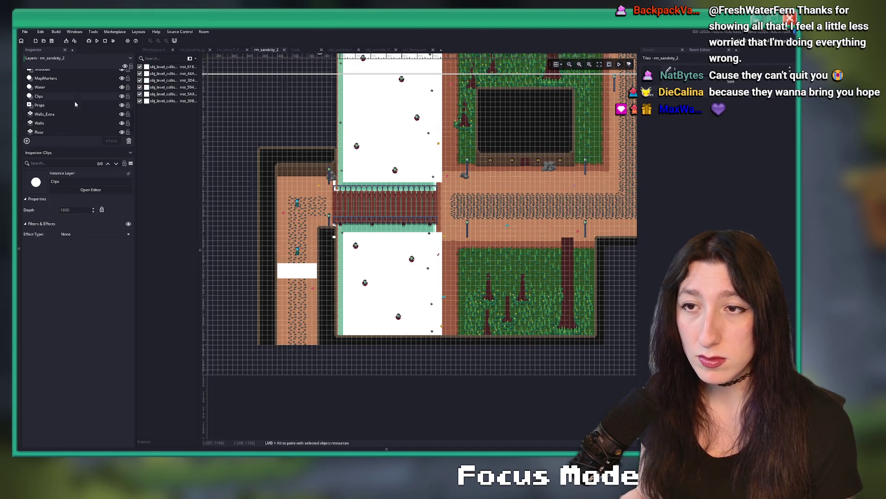
scroll(74, 100, up, 3)
click(73, 101)
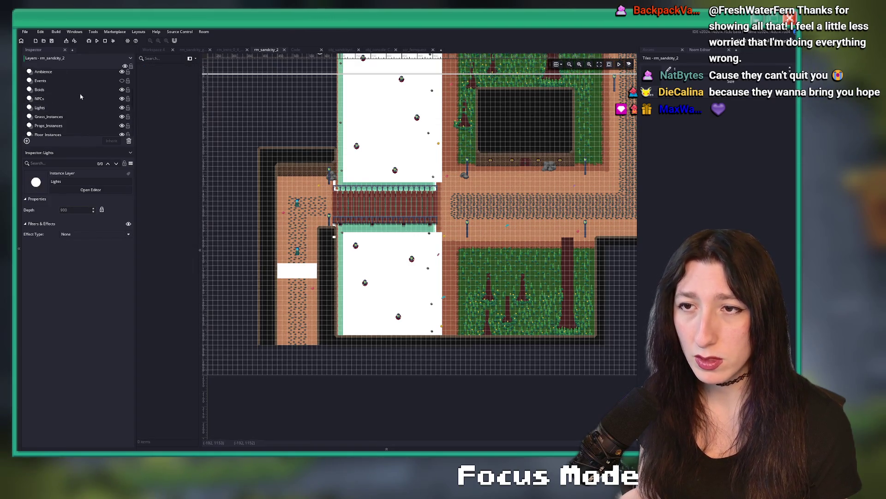
scroll(79, 99, up, 2)
click(80, 99)
scroll(76, 99, up, 2)
click(65, 109)
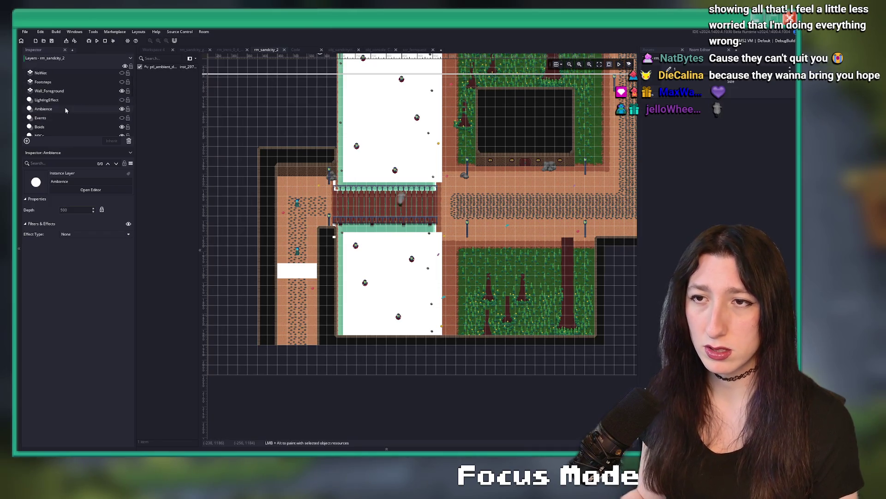
scroll(75, 108, down, 2)
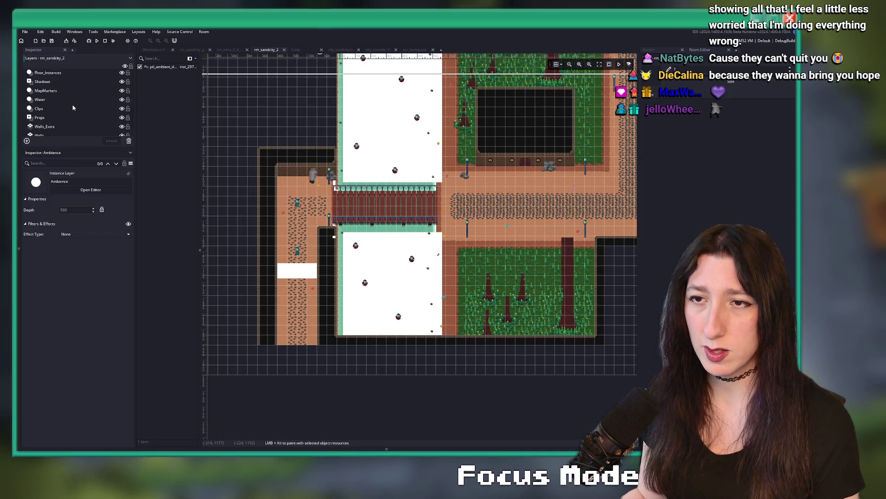
click(234, 49)
In the intro room, inspect the Encounters and Clips layers and select the white fade clips.
scroll(63, 112, up, 2)
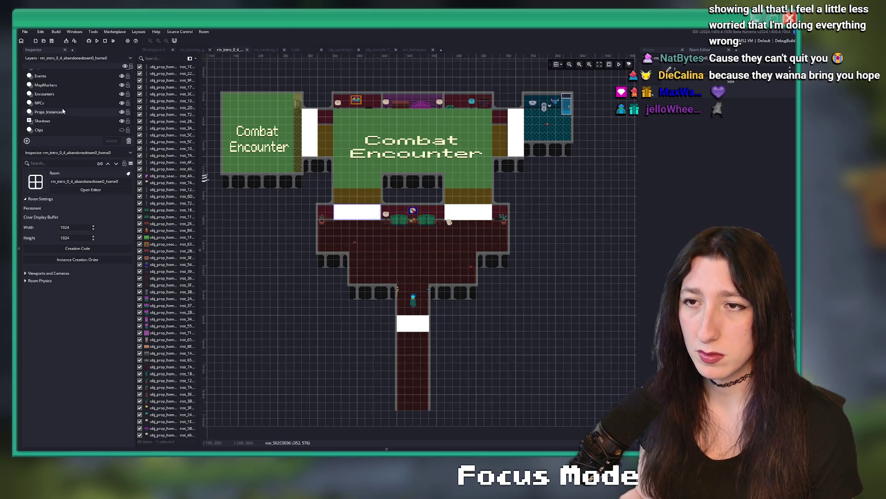
click(90, 94)
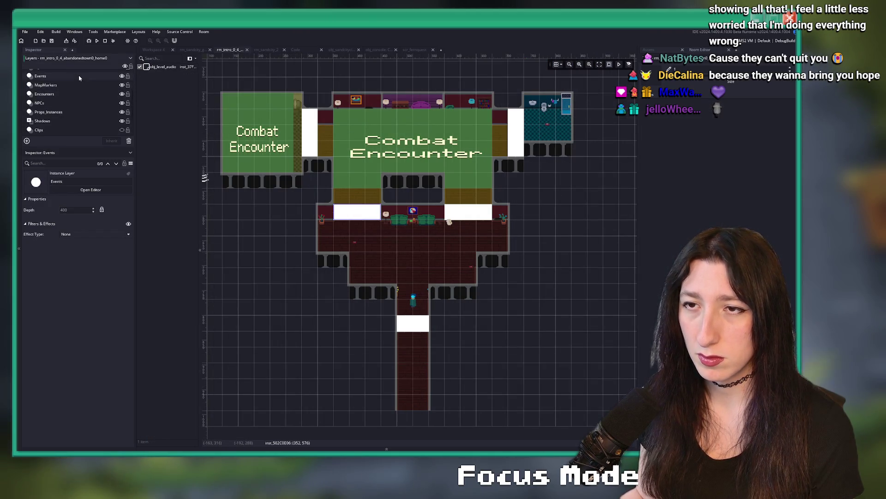
scroll(79, 77, down, 1)
click(40, 114)
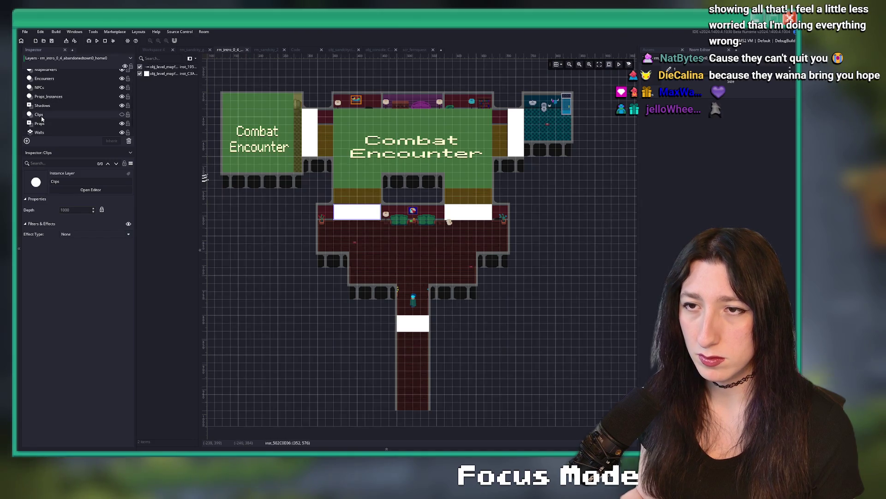
click(121, 115)
scroll(480, 326, down, 2)
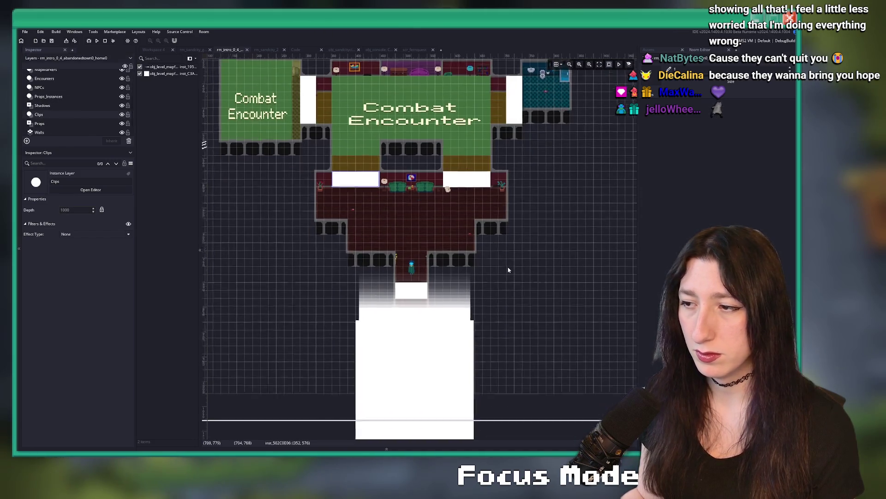
drag(488, 338, 464, 299)
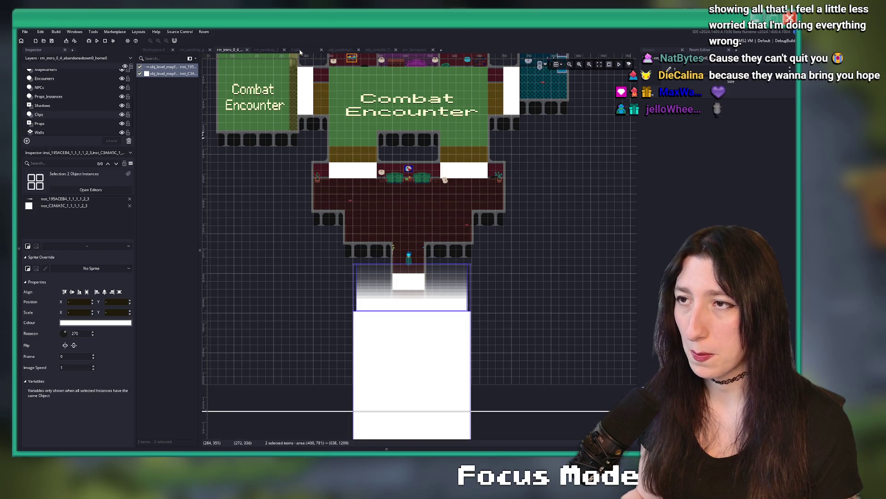
In rm_sandcity_2, place the two fades at the left corridor's bottom end and widen the gradient.
click(272, 49)
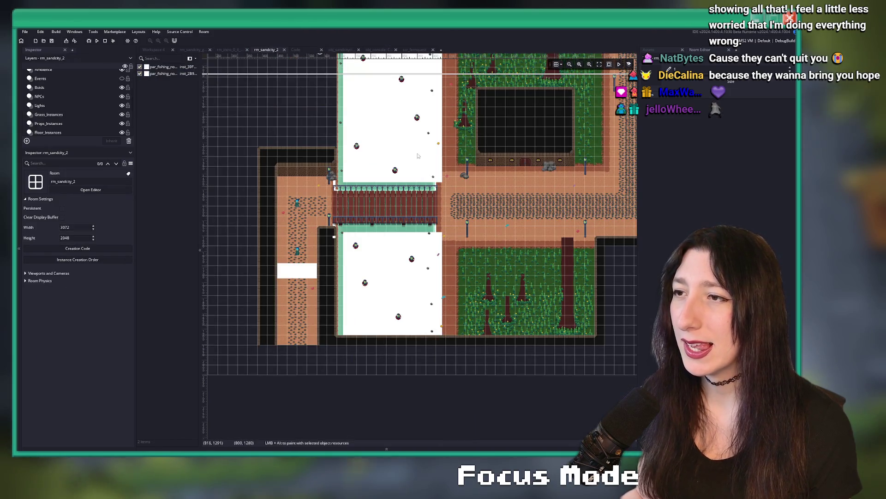
drag(283, 88, 283, 284)
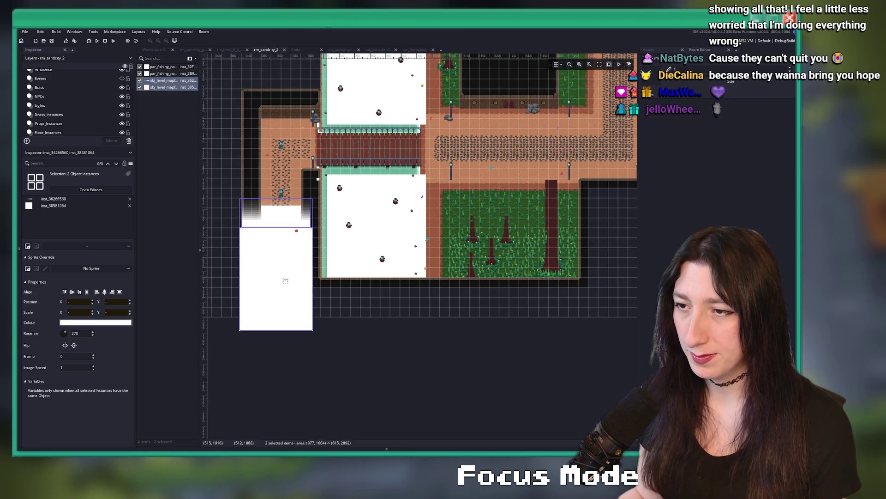
scroll(244, 224, up, 4)
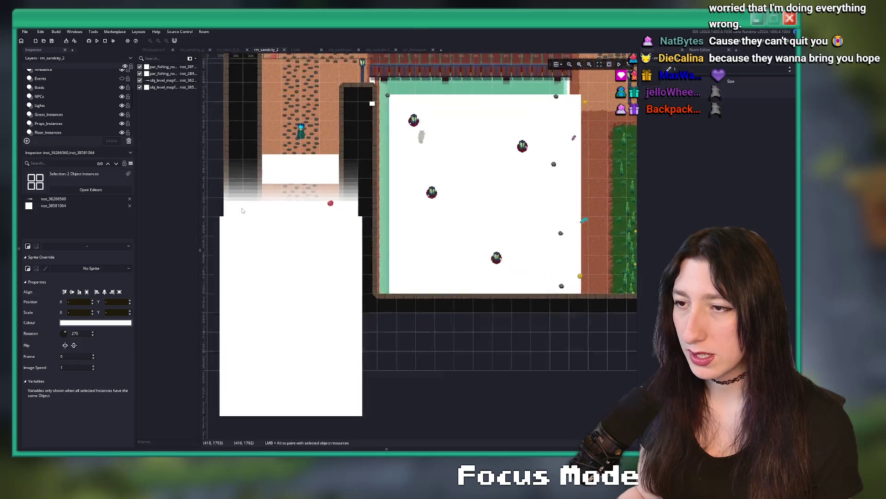
click(245, 218)
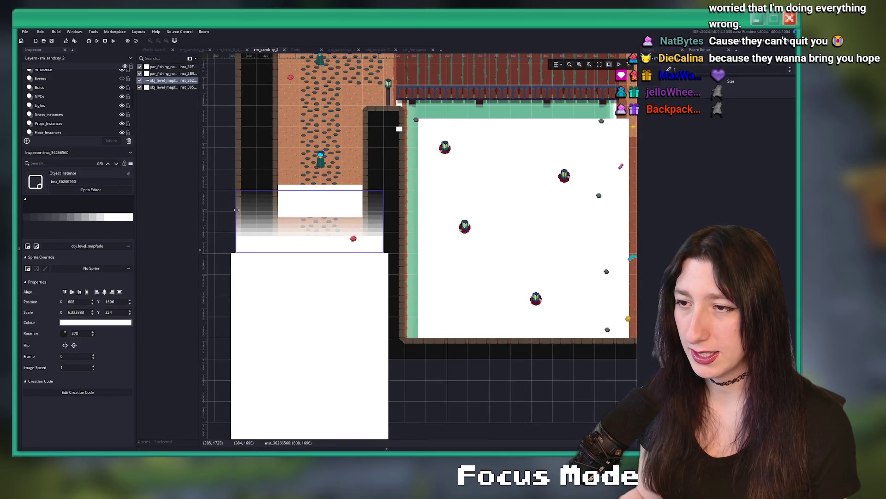
drag(236, 210, 215, 209)
scroll(284, 226, down, 3)
shift+click(285, 227)
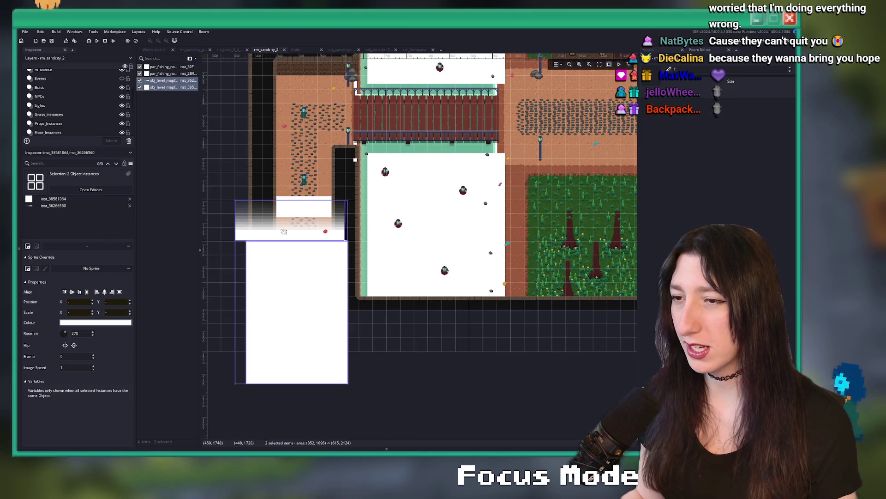
scroll(284, 227, down, 4)
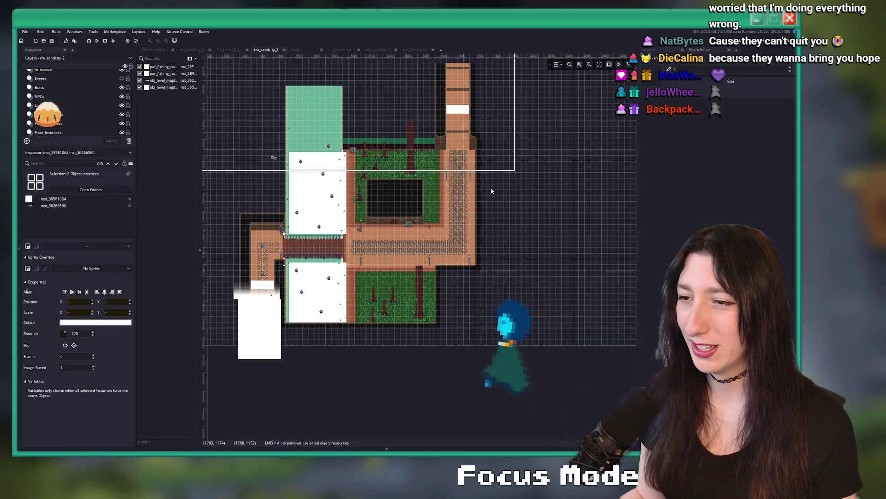
Duplicate the fade pair to the upper right and rotate the copied gradient to 90 across the corridor.
key(ctrl+v)
mouse_move(491, 191)
mouse_down()
mouse_move(575, 137)
mouse_move(534, 123)
mouse_up()
click(576, 137)
scroll(543, 123, up, 2)
scroll(509, 100, up, 2)
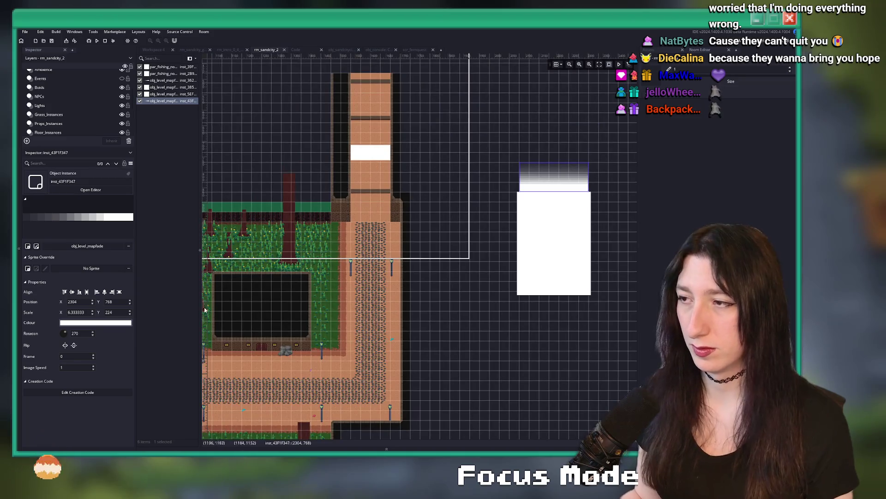
click(74, 333)
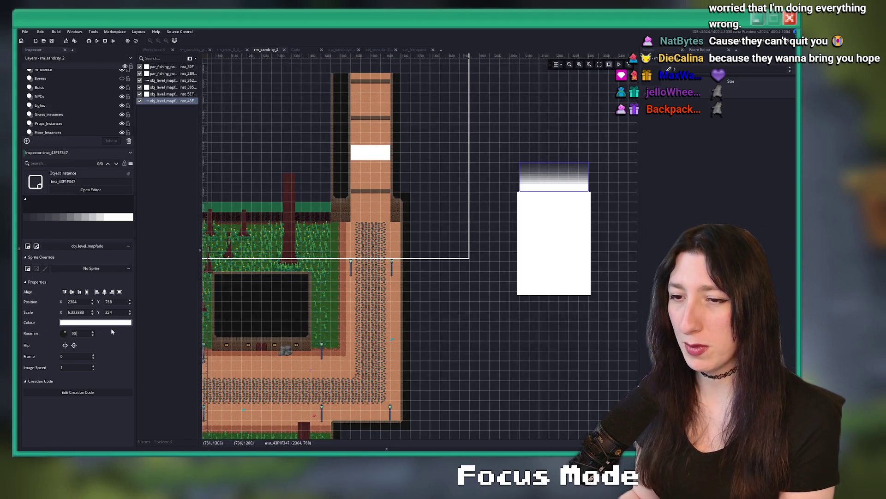
key(Return)
drag(558, 156, 389, 150)
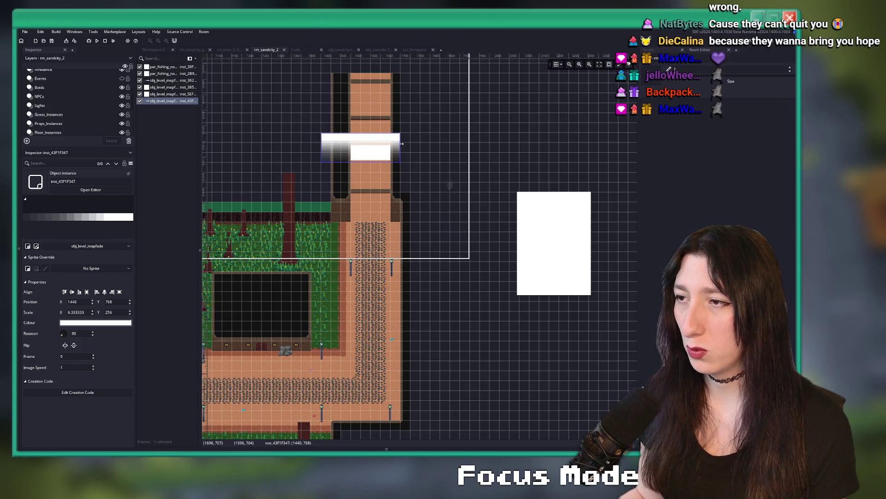
Move the white map-fade rectangle to the corridor's top end, align it, and stretch it wider.
mouse_move(534, 221)
mouse_down()
mouse_move(333, 64)
mouse_move(353, 58)
mouse_up()
scroll(343, 70, up, 5)
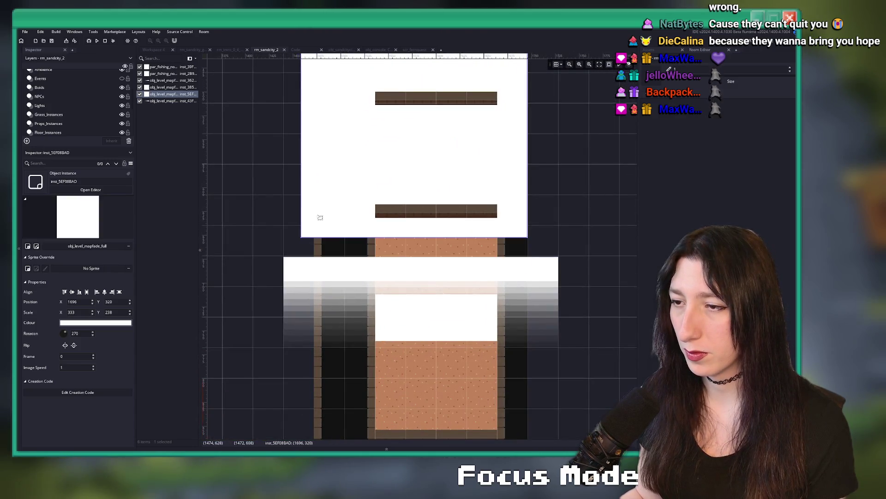
drag(320, 217, 307, 224)
scroll(410, 188, down, 3)
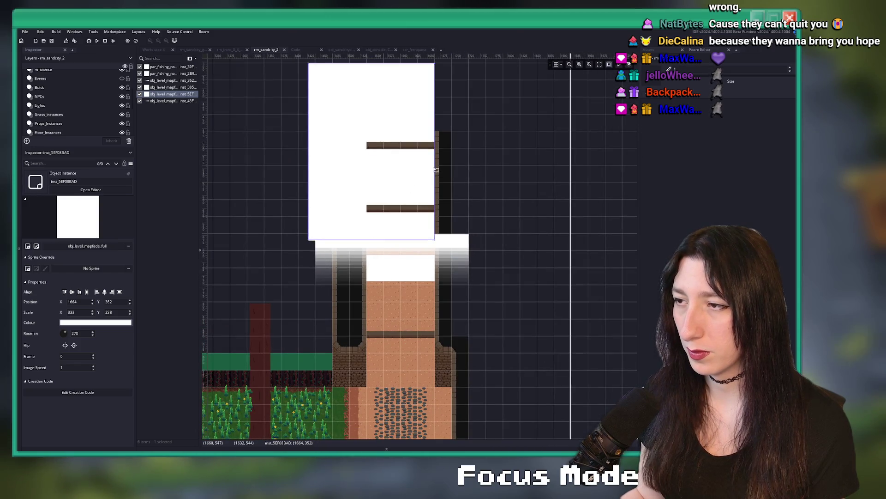
drag(436, 170, 485, 169)
scroll(528, 220, down, 6)
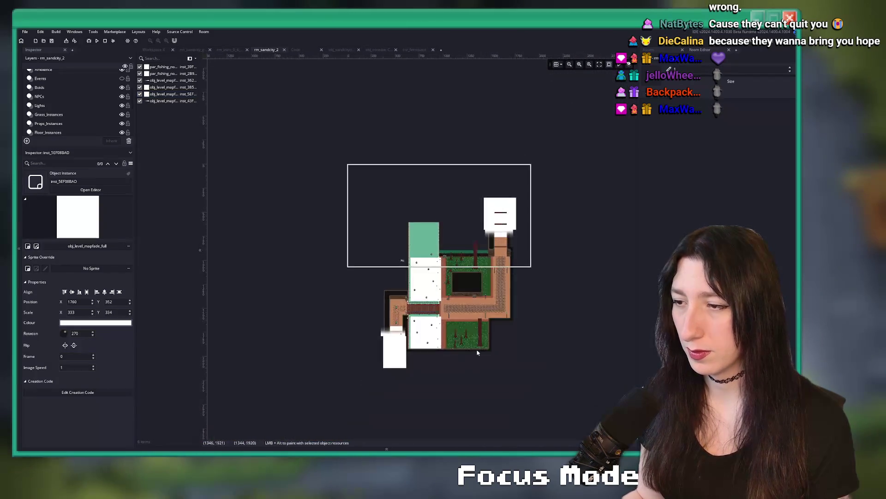
scroll(434, 221, right, 2)
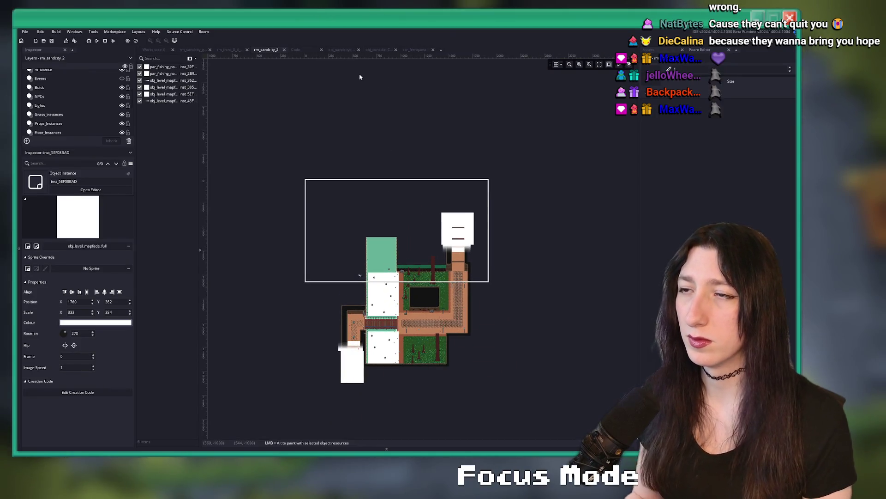
Open the rm_sandcity_1 room via asset search for 'sandcity_1'.
key(ctrl+t)
text(sandcity_1)
key(Return)
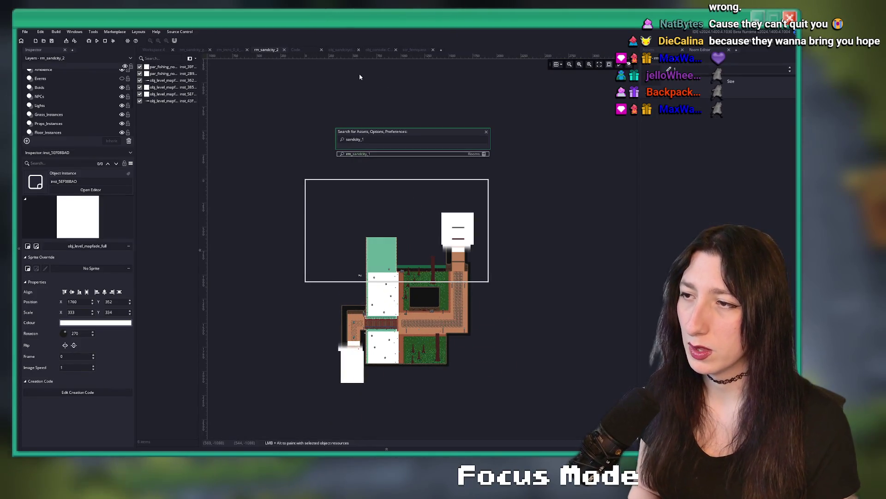
scroll(422, 201, up, 3)
scroll(111, 119, down, 5)
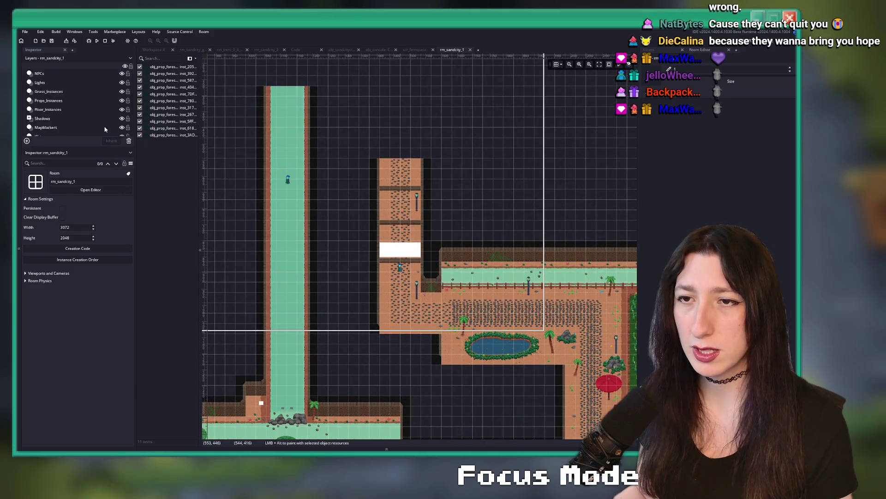
Toggle the Clips layer's visibility and look through the MapMarkers, Clips and Water layers.
click(122, 122)
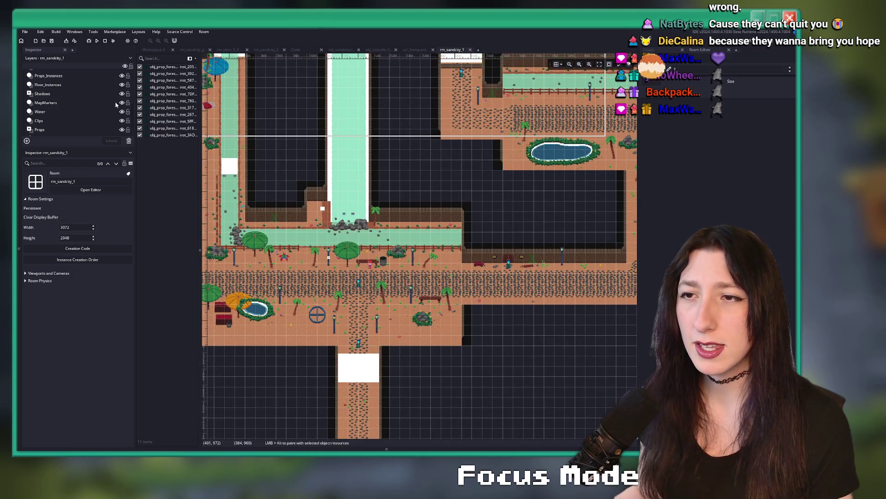
click(92, 103)
click(93, 121)
click(70, 111)
scroll(67, 110, down, 3)
scroll(55, 123, up, 3)
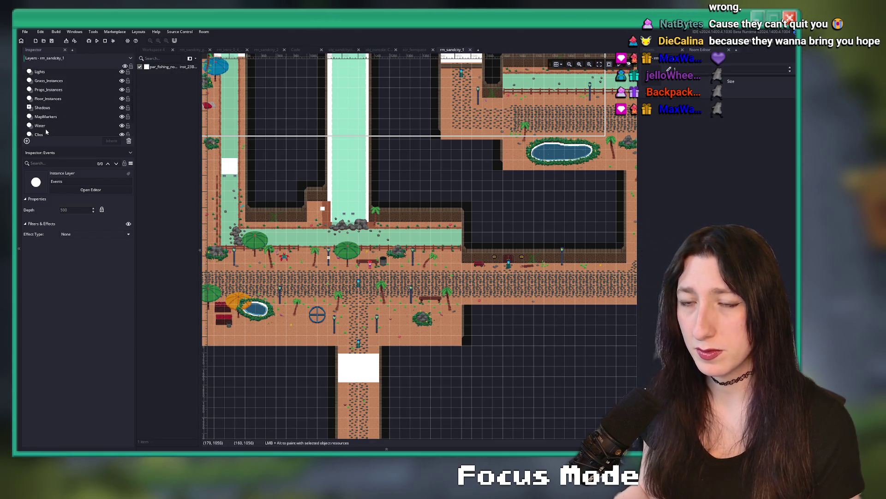
Move both map-fade instances below the southern path and shorten the white box to fit it.
click(85, 133)
scroll(293, 247, down, 3)
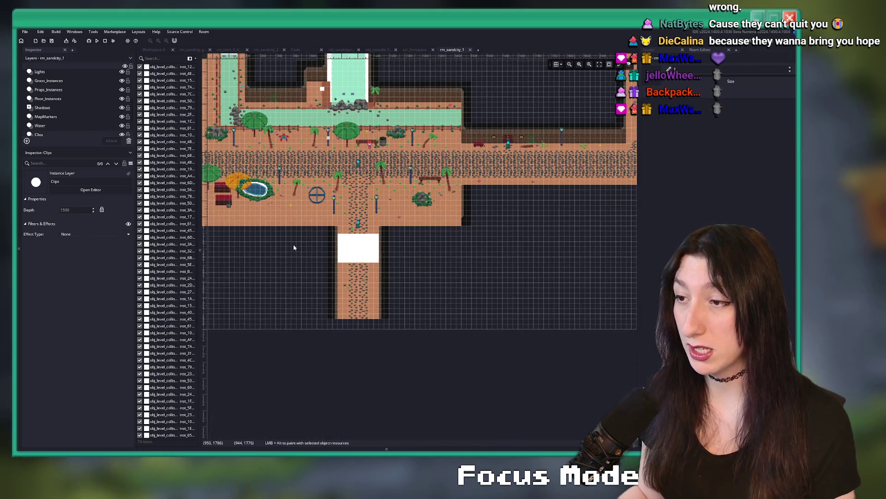
mouse_move(202, 280)
mouse_down()
mouse_move(249, 259)
mouse_move(462, 300)
mouse_move(402, 308)
mouse_move(448, 287)
mouse_up()
click(415, 313)
drag(409, 368, 416, 315)
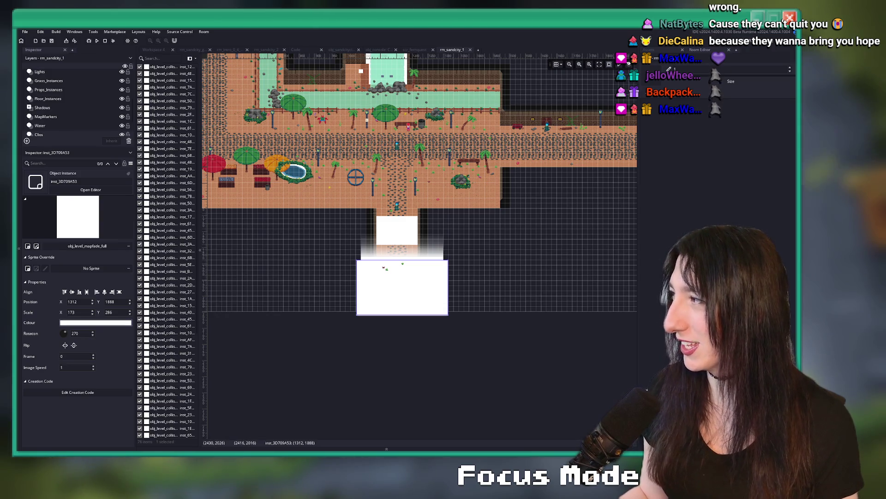
click(434, 251)
ctrl+click(439, 277)
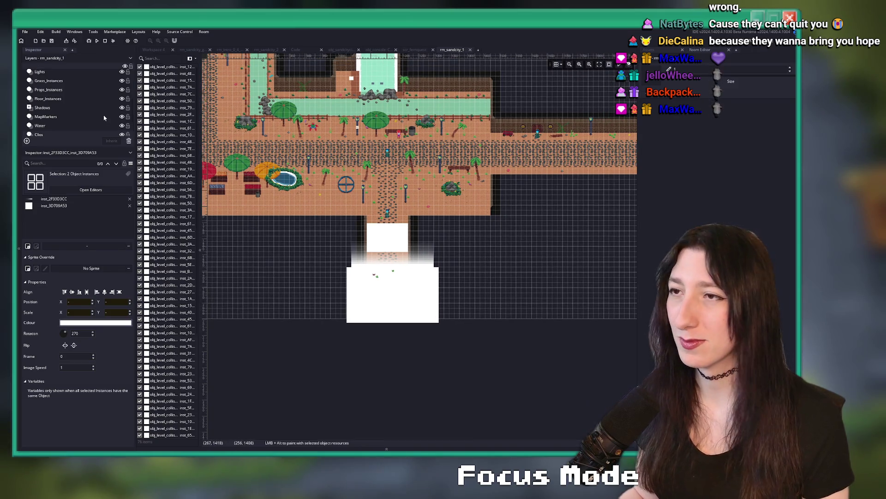
click(411, 50)
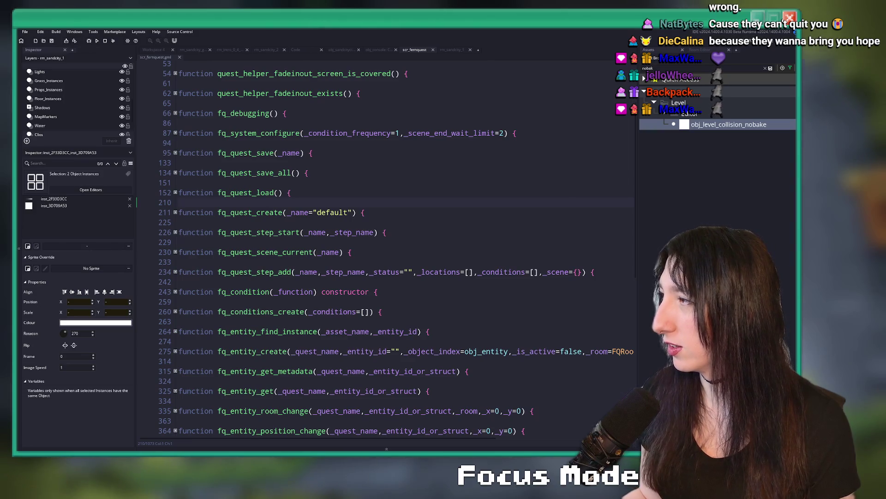
Bring up the rm_sandcity_gubgubcaves room in the room editor.
click(184, 51)
click(218, 50)
click(194, 51)
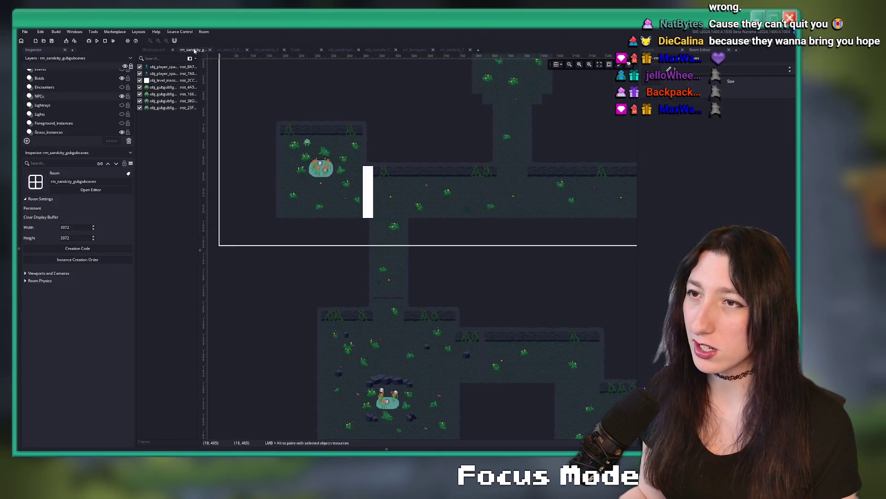
scroll(323, 267, down, 5)
scroll(56, 105, down, 3)
scroll(36, 123, down, 1)
Select all Clips-layer instances and drag the white fade box and gradient onto the cave's vertical corridor.
click(37, 134)
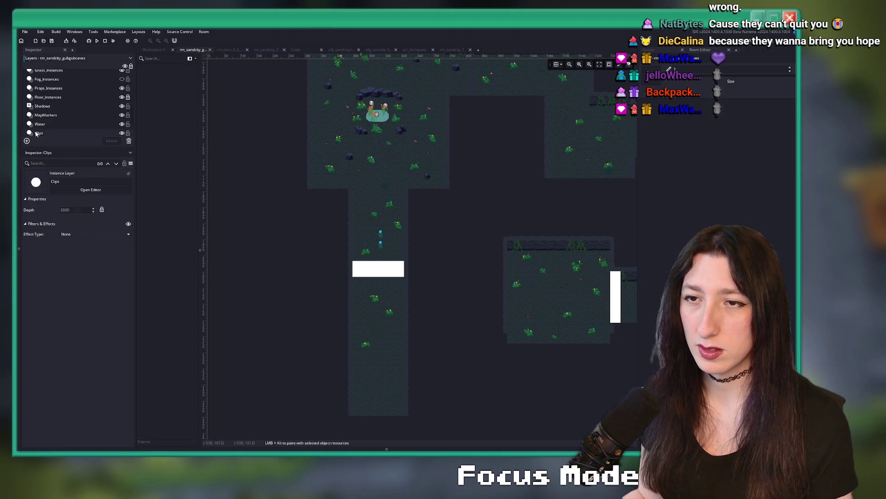
scroll(277, 184, down, 3)
key(ctrl+a)
scroll(310, 237, up, 3)
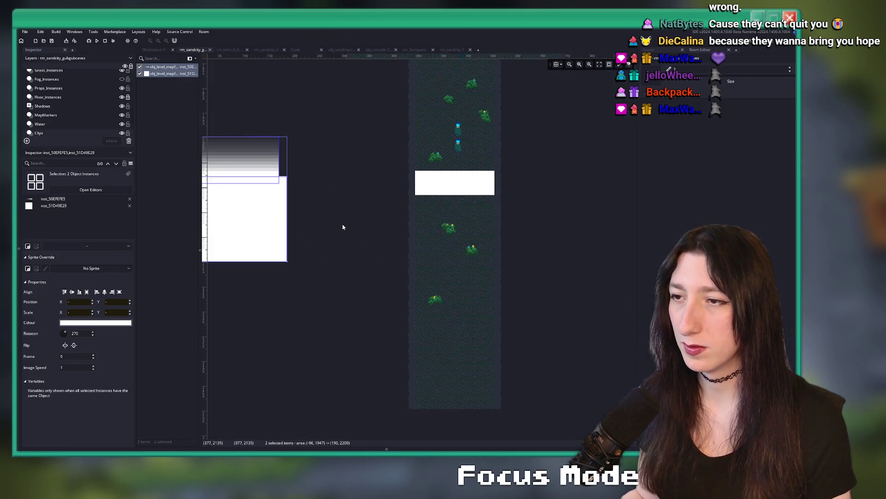
drag(284, 217, 474, 235)
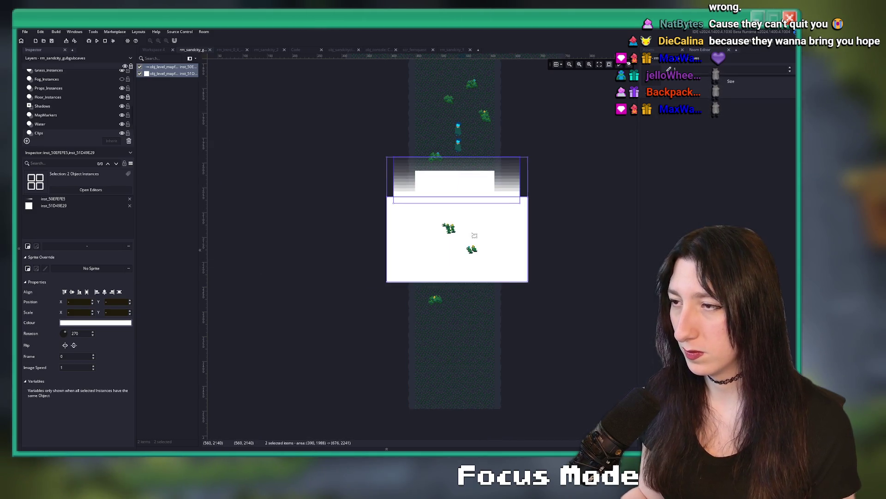
click(536, 172)
scroll(415, 231, up, 2)
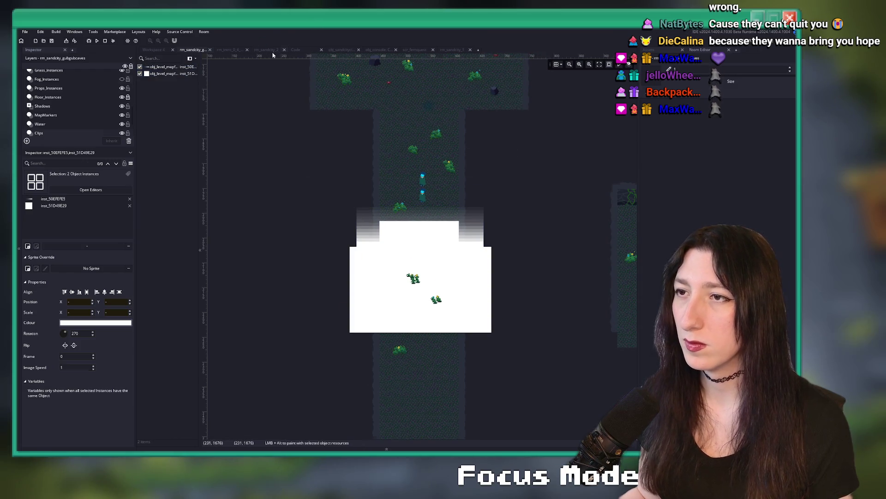
click(270, 49)
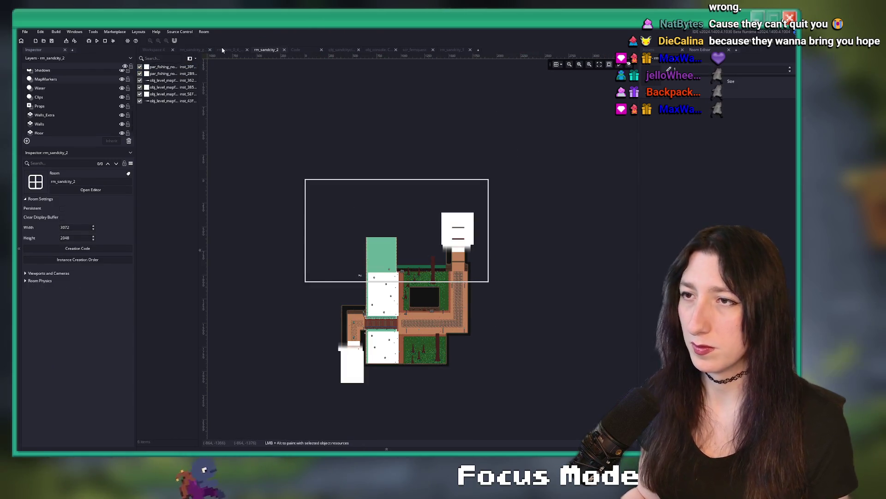
In rm_sandcity_1, shift the two top fade instances to the left.
click(229, 50)
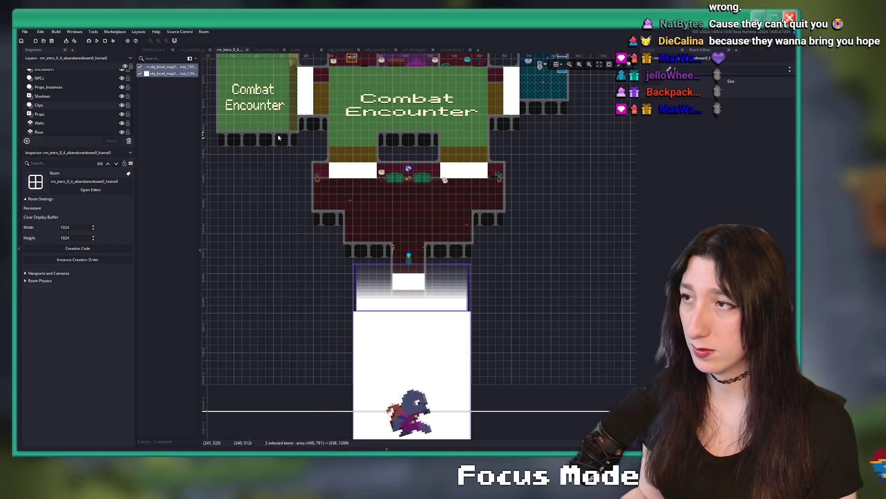
click(289, 50)
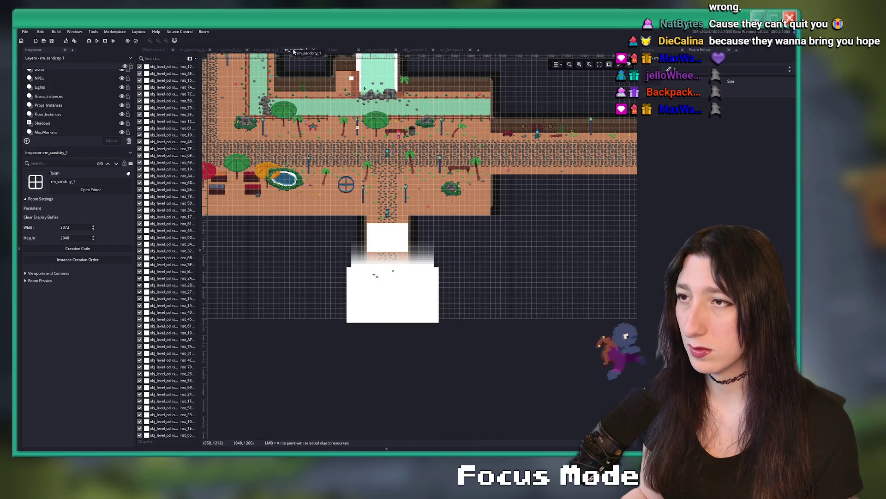
scroll(480, 156, up, 10)
scroll(480, 156, up, 5)
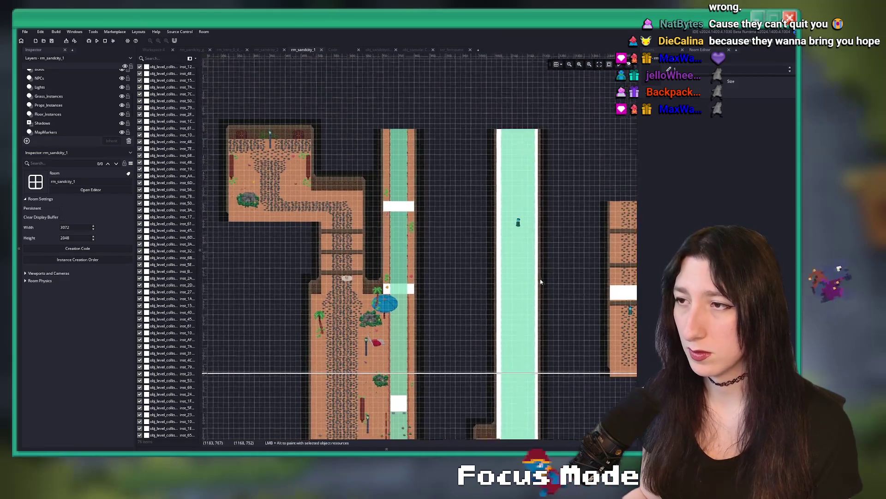
drag(456, 86, 435, 86)
scroll(435, 86, up, 2)
scroll(434, 87, right, 4)
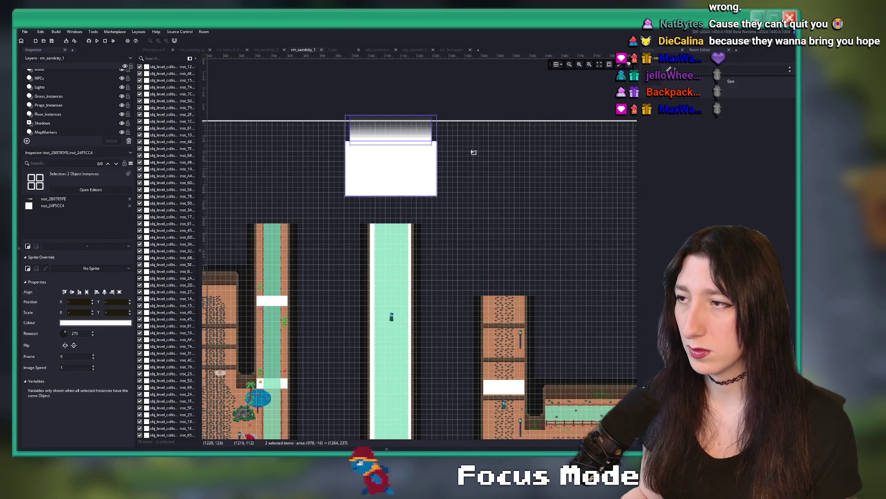
Rotate the gradient fade to 90, place it below the white box, and move both left.
click(53, 199)
click(74, 345)
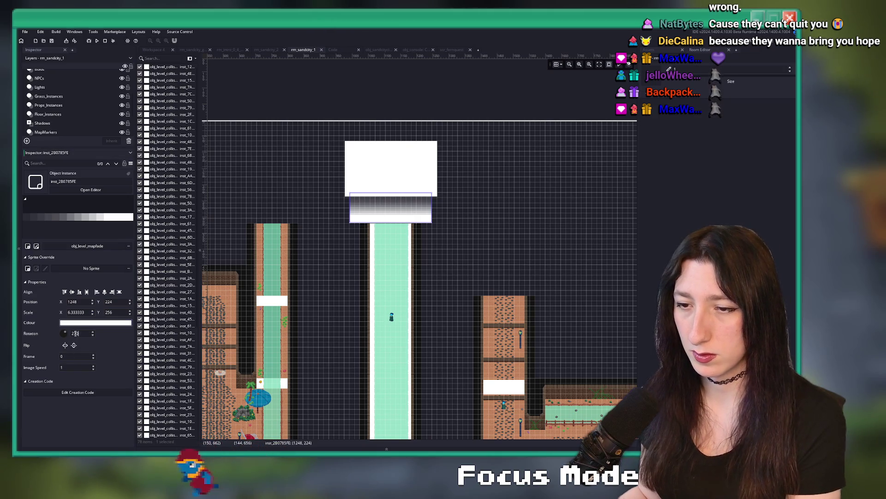
click(63, 332)
scroll(556, 153, down, 2)
scroll(555, 153, left, 4)
drag(556, 153, 471, 177)
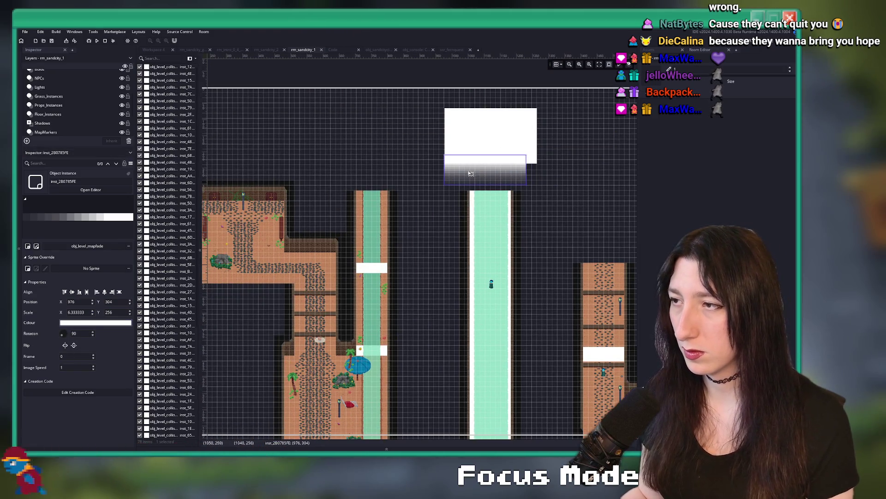
ctrl+click(495, 138)
mouse_move(495, 137)
mouse_down()
mouse_move(412, 132)
mouse_move(380, 171)
mouse_move(344, 165)
mouse_up()
Position the fade pair over the top end of the channel and fine-tune its placement.
scroll(539, 202, down, 1)
scroll(540, 202, right, 3)
scroll(344, 165, down, 3)
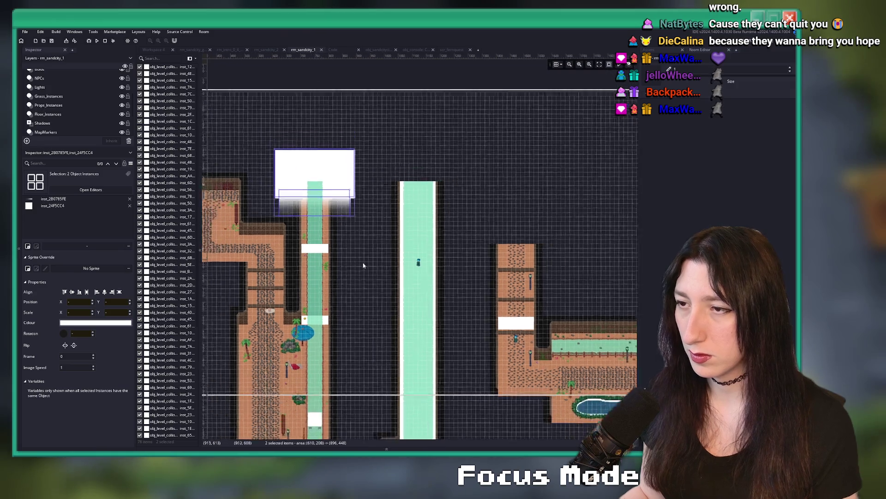
mouse_move(303, 188)
mouse_down()
mouse_move(358, 205)
mouse_move(448, 262)
mouse_move(478, 259)
mouse_up()
scroll(471, 294, up, 3)
mouse_move(444, 196)
mouse_down()
mouse_move(428, 212)
mouse_move(436, 204)
mouse_move(429, 203)
mouse_up()
click(544, 193)
Narrow the right-hand exit's gradient, extend its white box upward, then run the game to test.
click(464, 272)
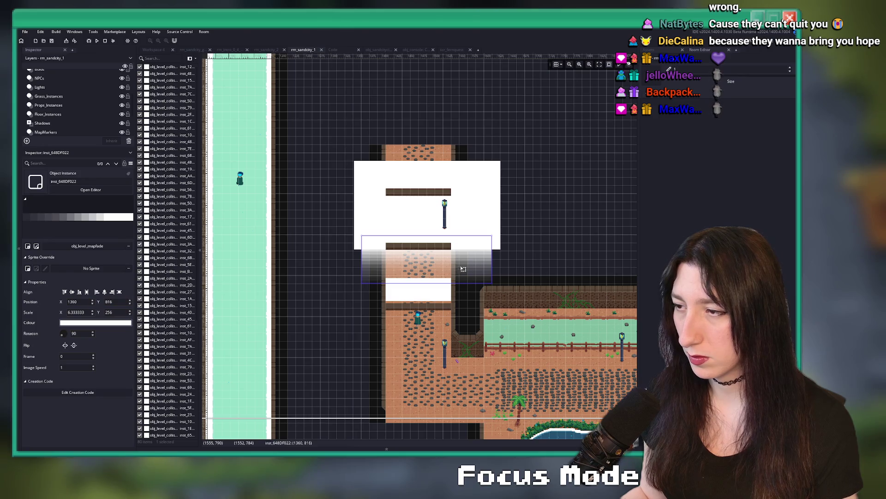
drag(493, 257, 475, 256)
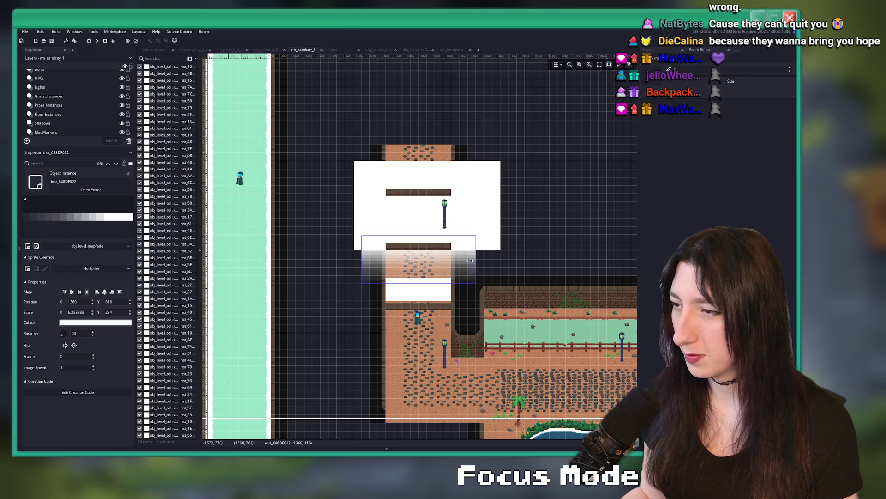
click(480, 219)
drag(474, 170, 474, 87)
scroll(490, 136, down, 4)
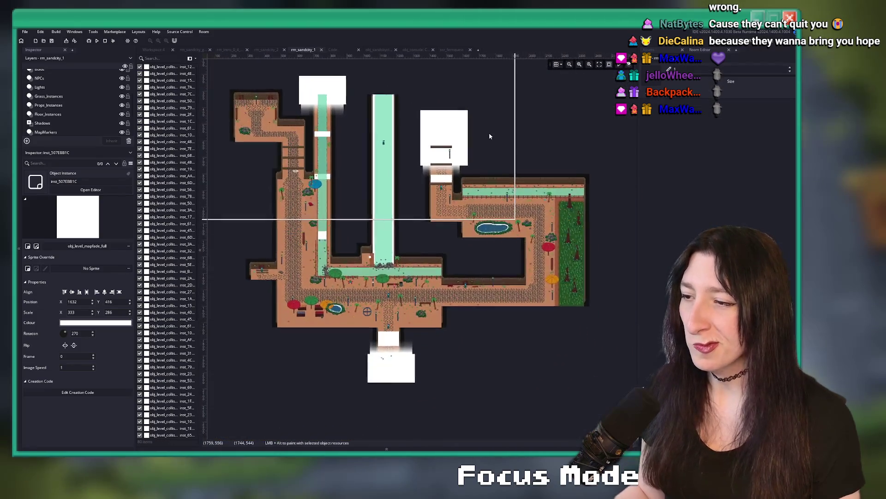
scroll(490, 137, down, 2)
key(F5)
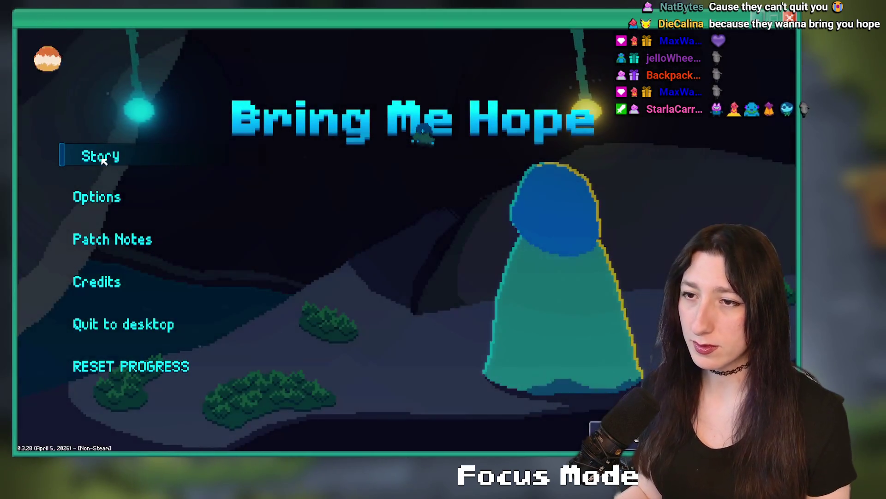
Start a Story playthrough and walk the character north and east through Sand City.
click(102, 158)
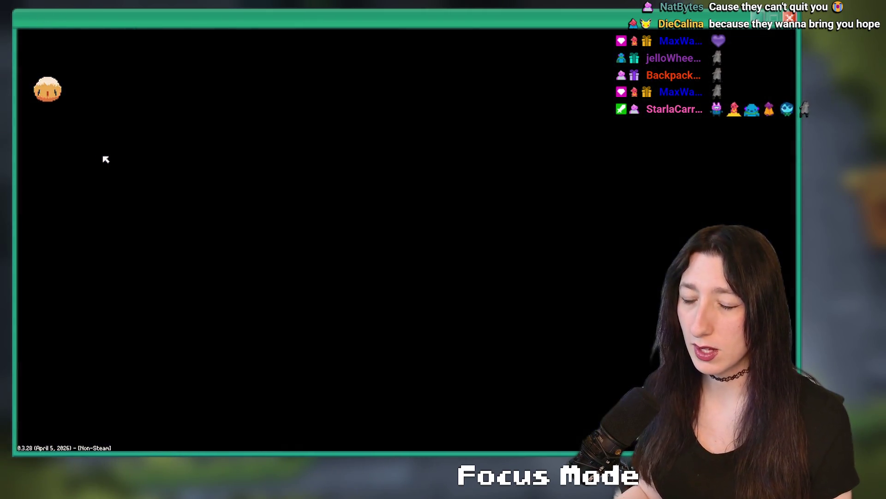
key(w)
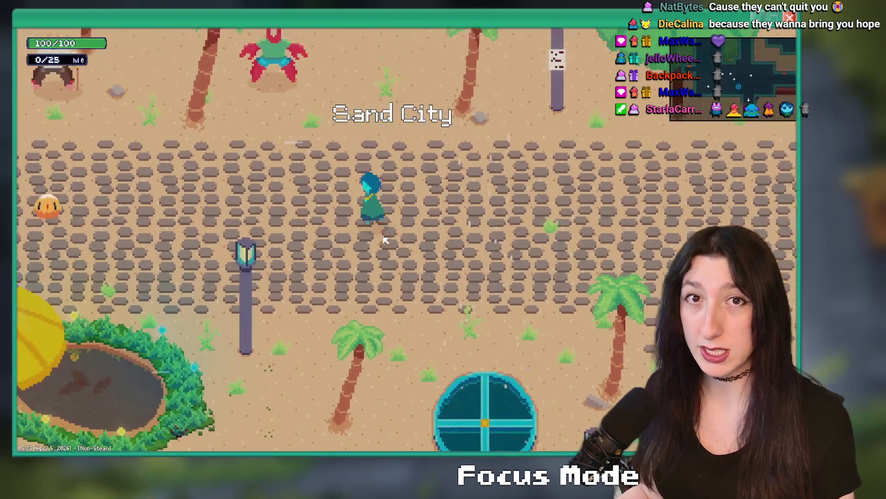
key(w)
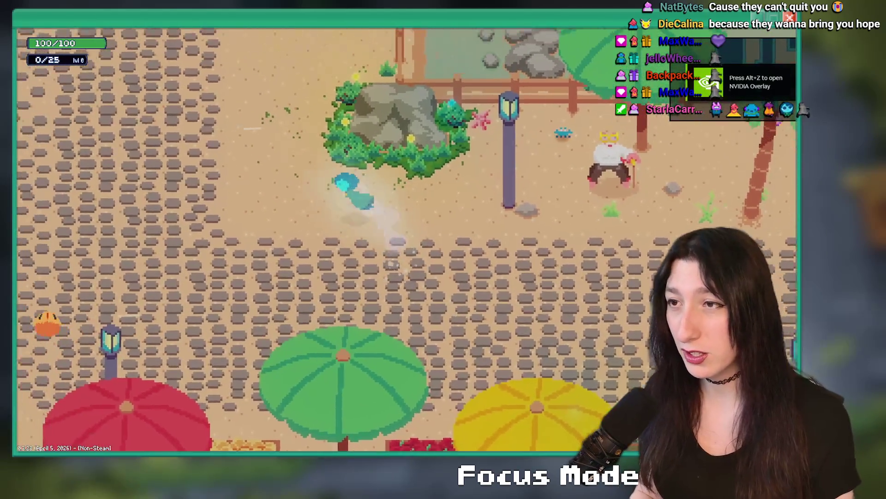
key(d)
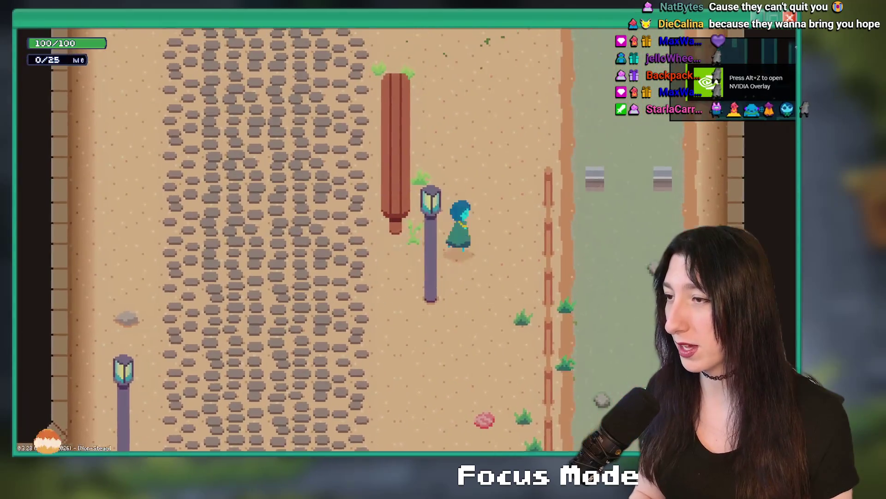
key(s)
key(d)
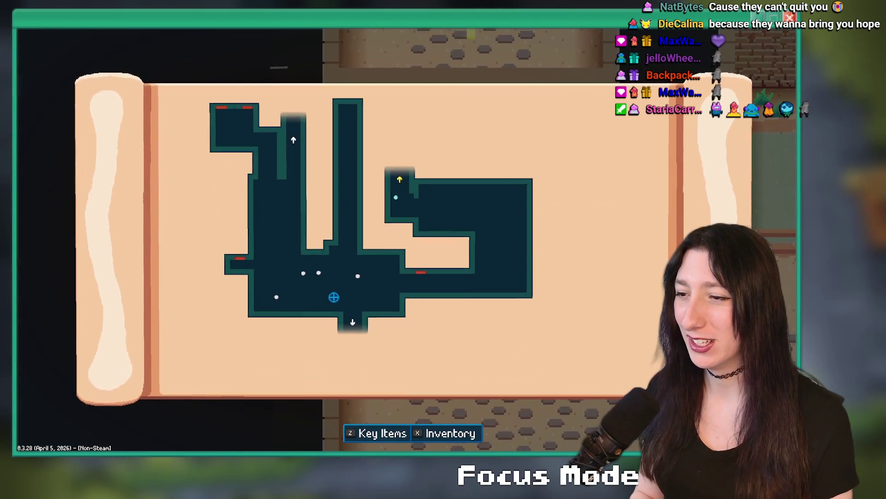
key(m)
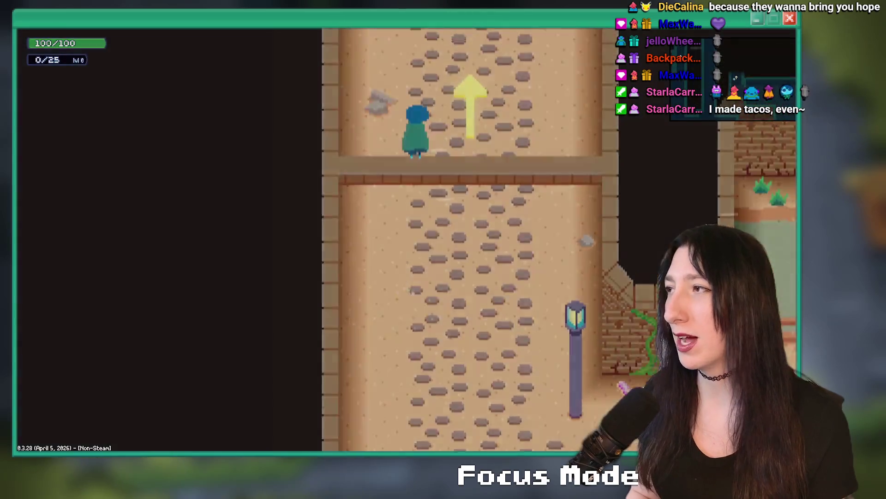
key(w)
Check the area map, walk north into Gub Gub Caves, view the cave map, then return to GameMaker.
key(m)
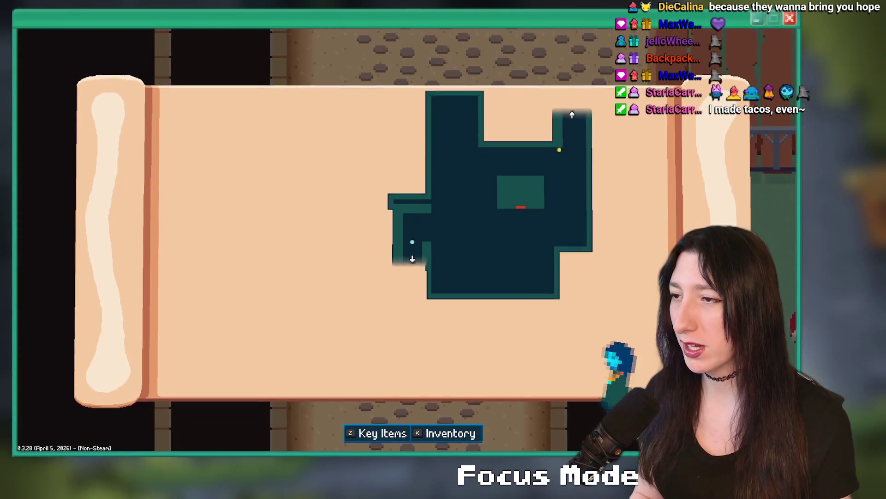
key(m)
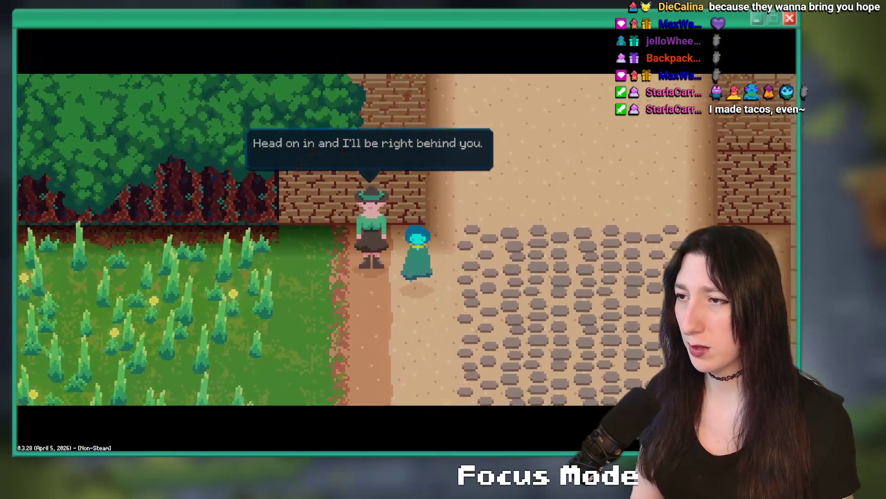
key(space)
key(w)
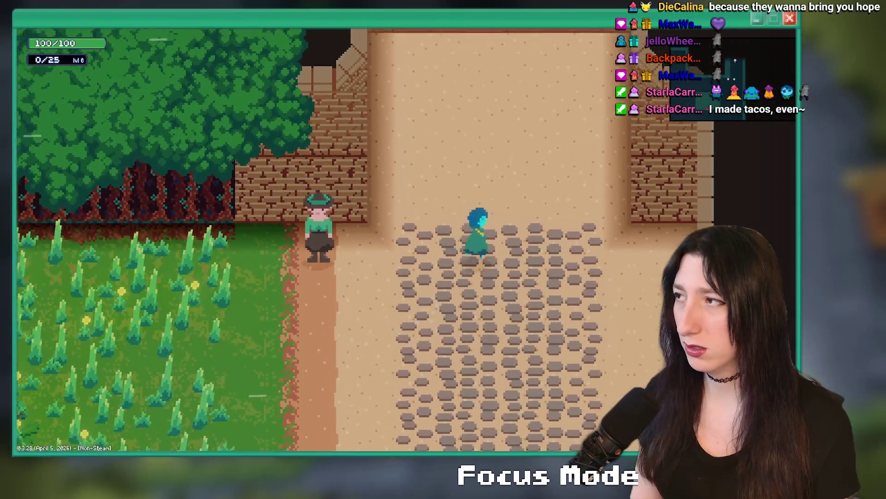
key(w)
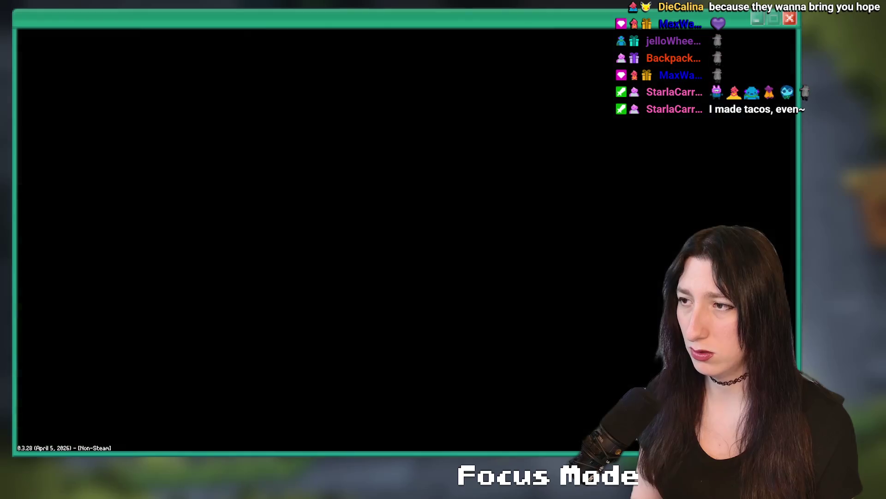
key(s)
key(m)
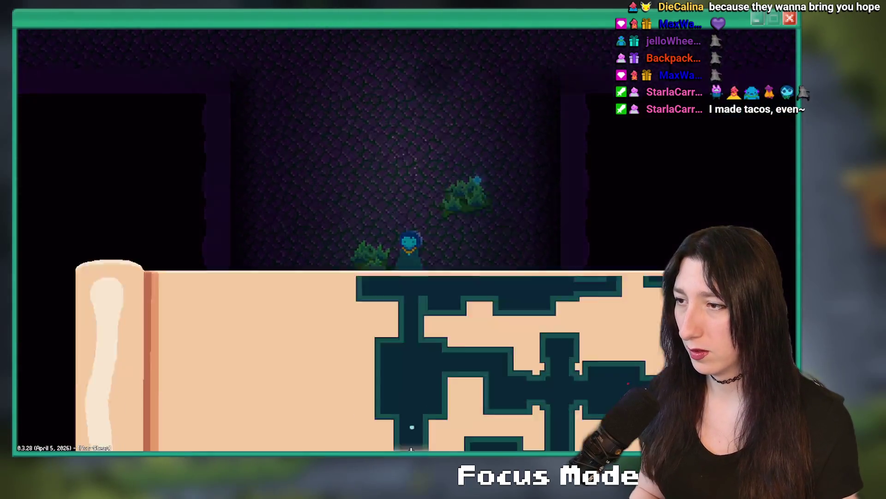
key(m)
key(alt+Tab)
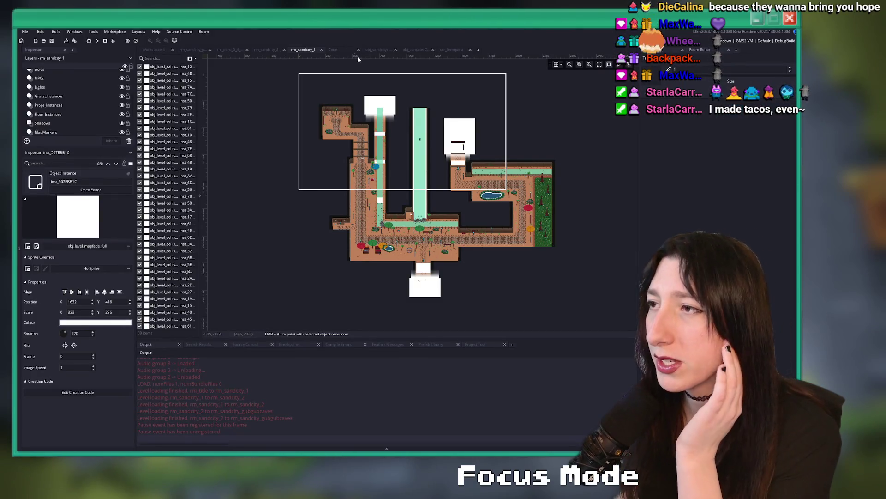
In rm_sandcity_gubgubcaves, scale the white map-fade instance to X 512 and view the cave map in-game.
click(321, 49)
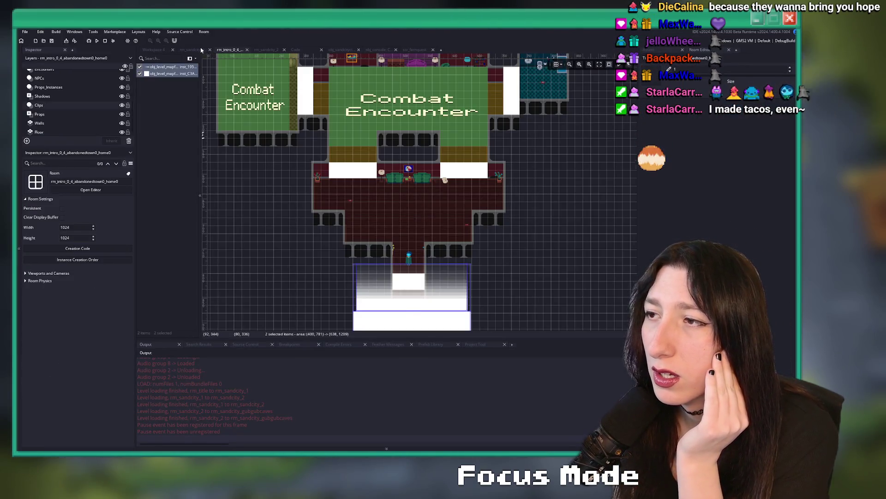
click(206, 49)
click(411, 200)
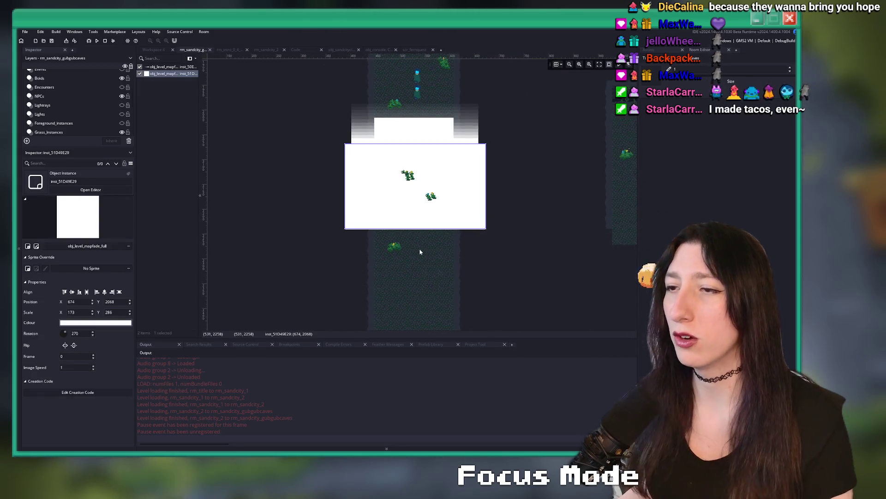
scroll(418, 185, down, 2)
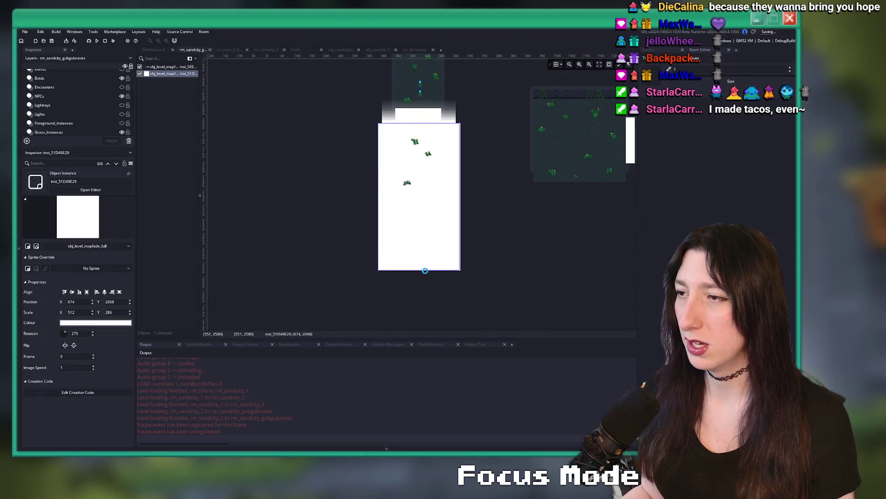
key(alt+Tab)
key(m)
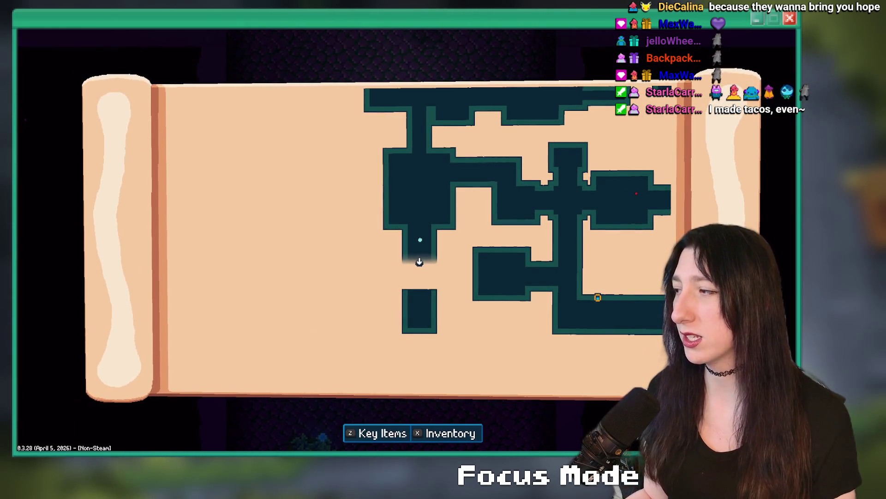
Close the cave map and walk up through the pond room toward the ruined room above.
key(m)
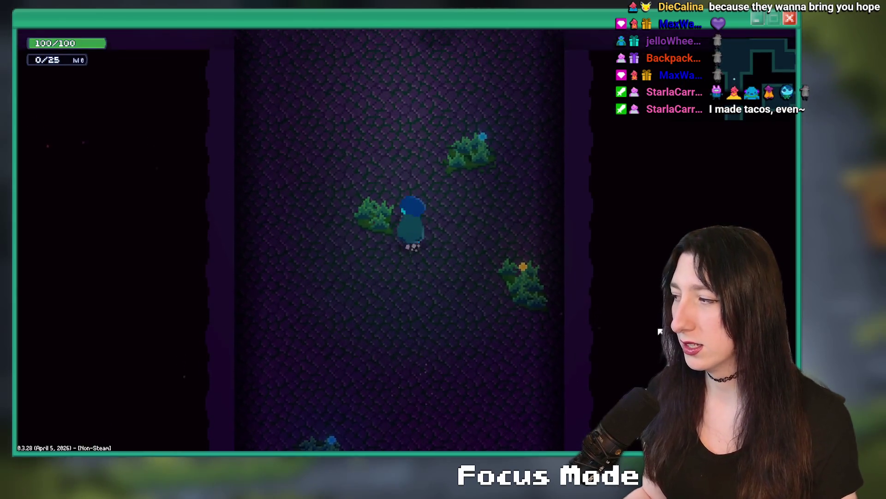
key(w)
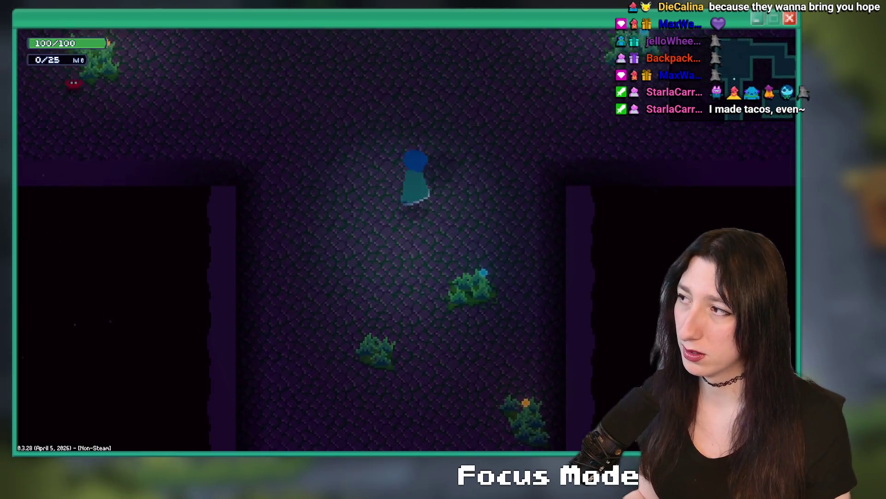
key(w)
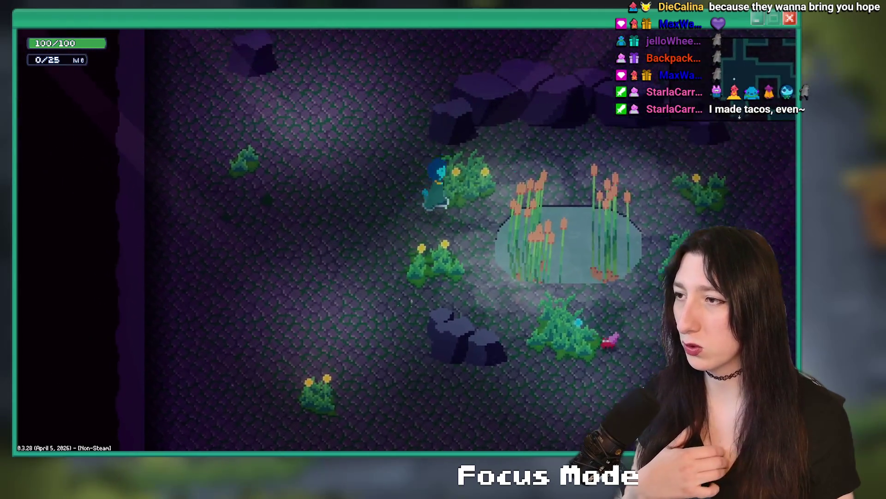
key(w)
key(d)
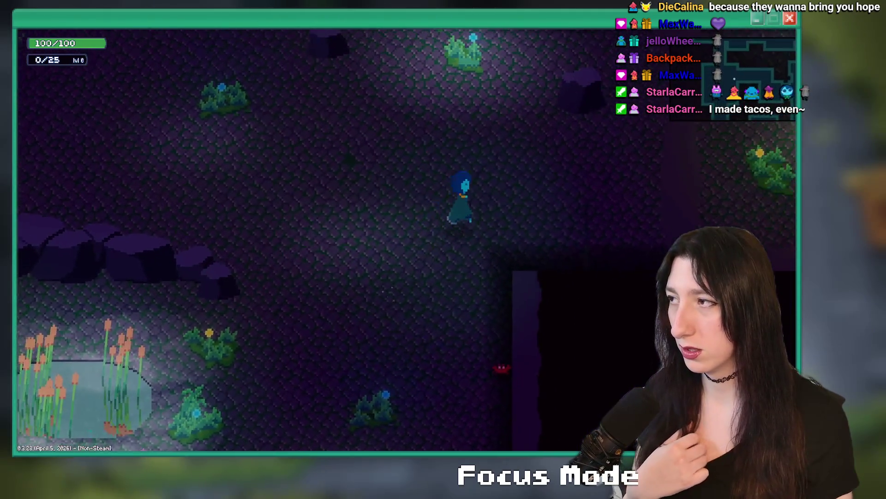
key(w)
key(d)
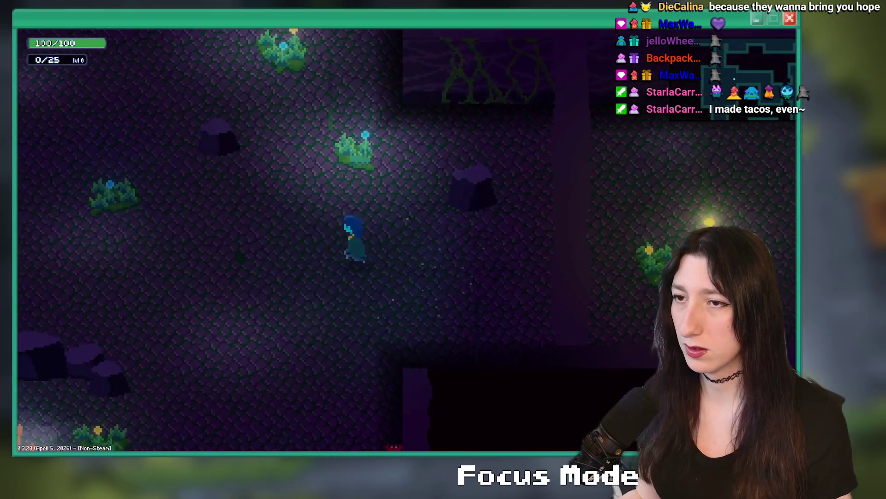
Walk back down and left to the reed pond, cross it, and quit the game.
key(a)
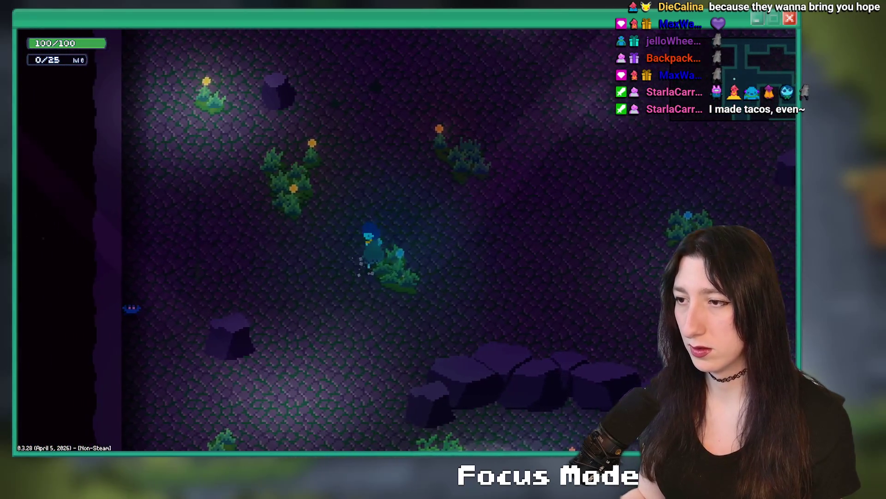
key(s)
key(a)
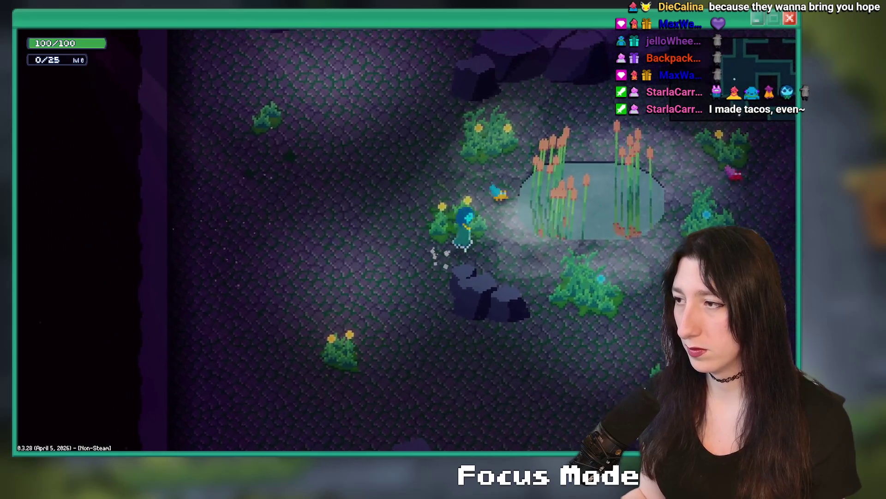
key(d)
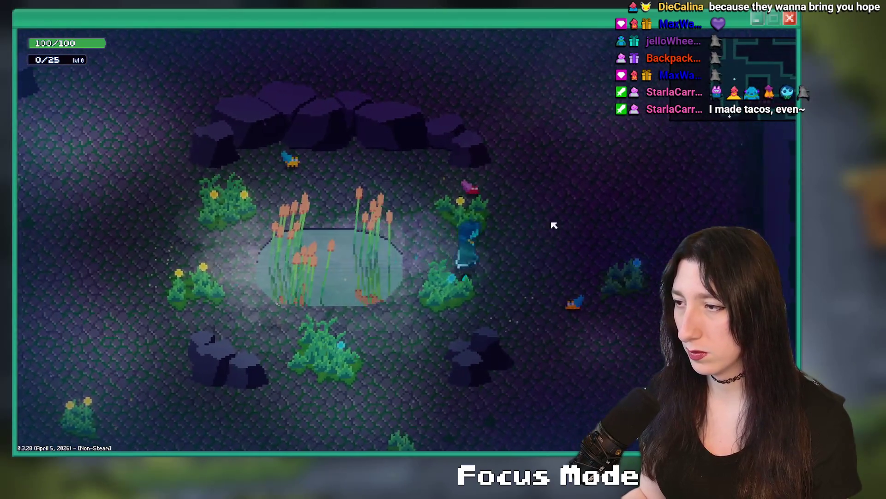
key(w)
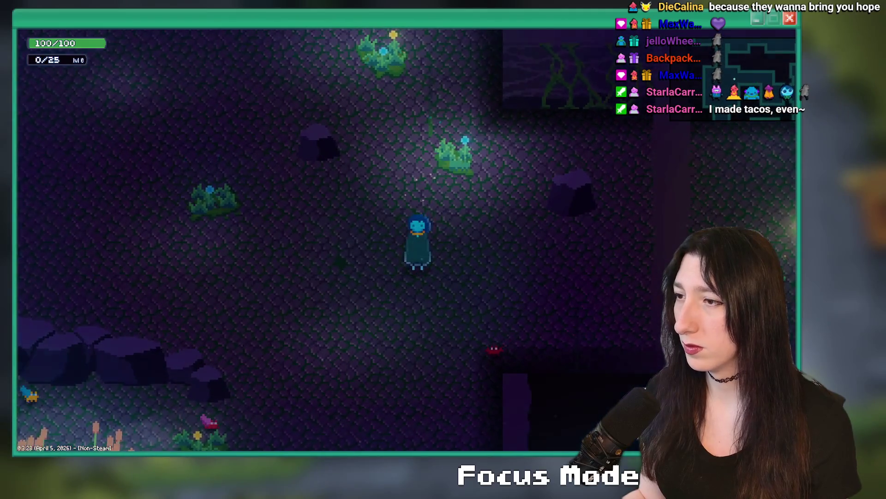
key(Escape)
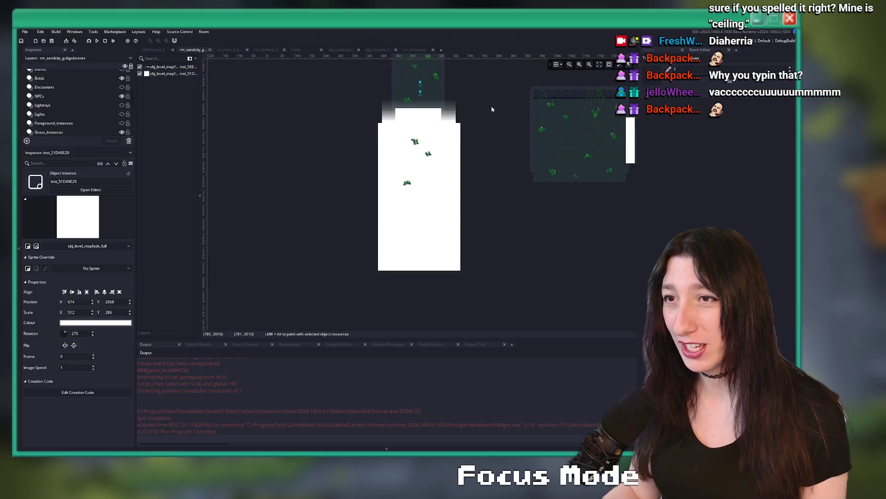
drag(492, 109, 459, 249)
scroll(427, 241, up, 3)
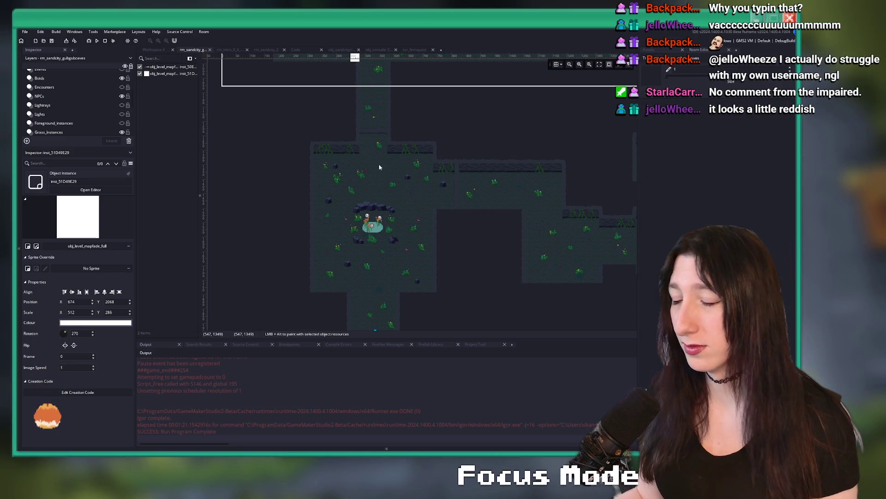
Close the intro abandoned-town room in the editor.
scroll(392, 182, down, 2)
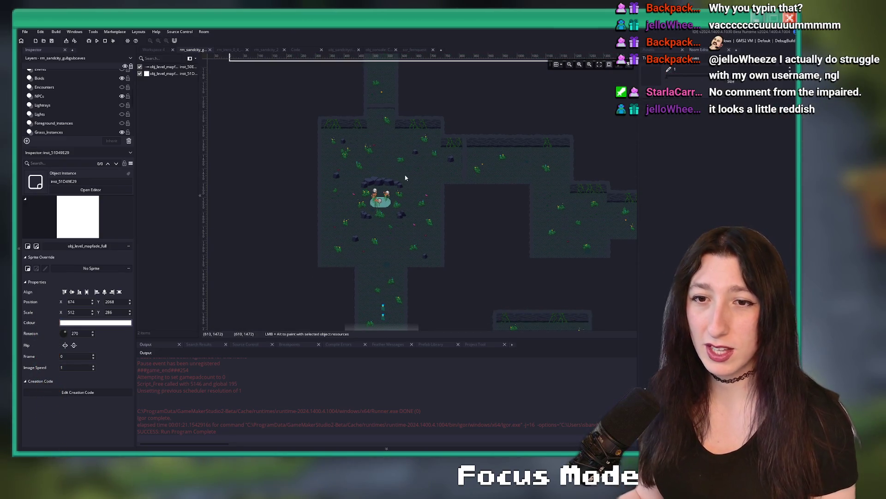
scroll(323, 180, down, 5)
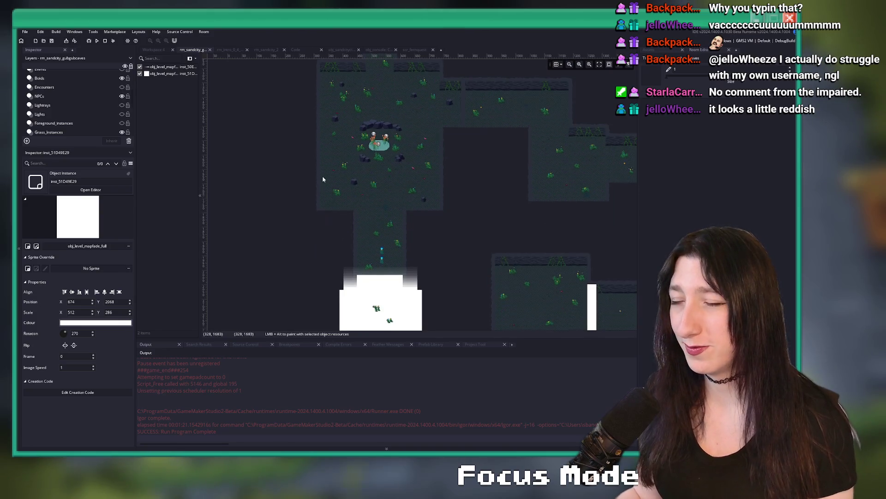
scroll(341, 171, up, 1)
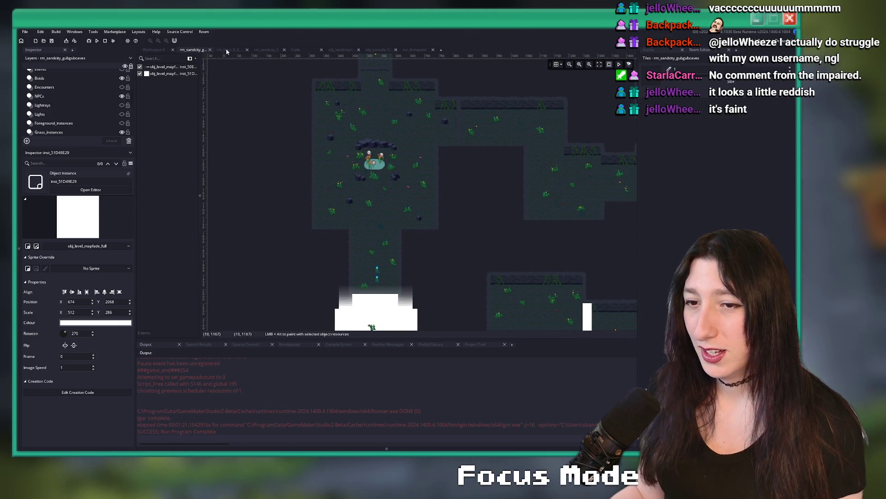
click(226, 50)
click(247, 49)
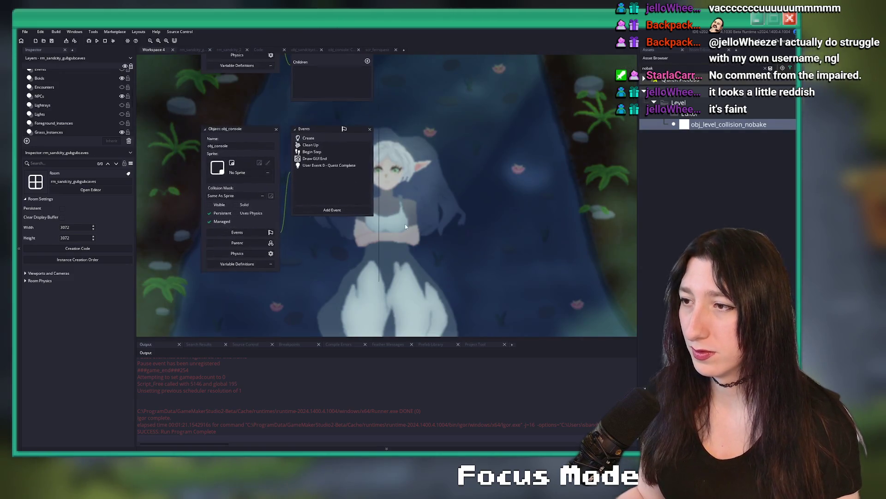
Return to the rm_sandcity_gubgubcaves room, pan its map, and bring up the asset search.
key(ctrl+t)
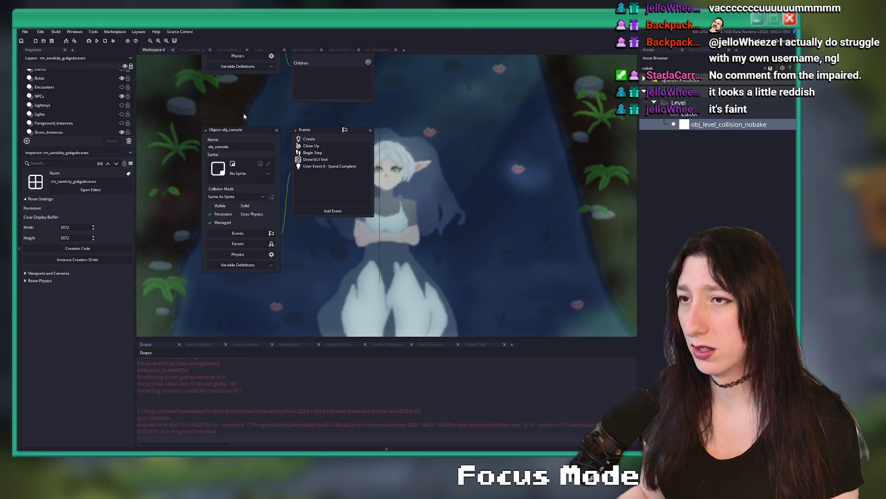
click(194, 49)
drag(277, 153, 303, 194)
key(ctrl+t)
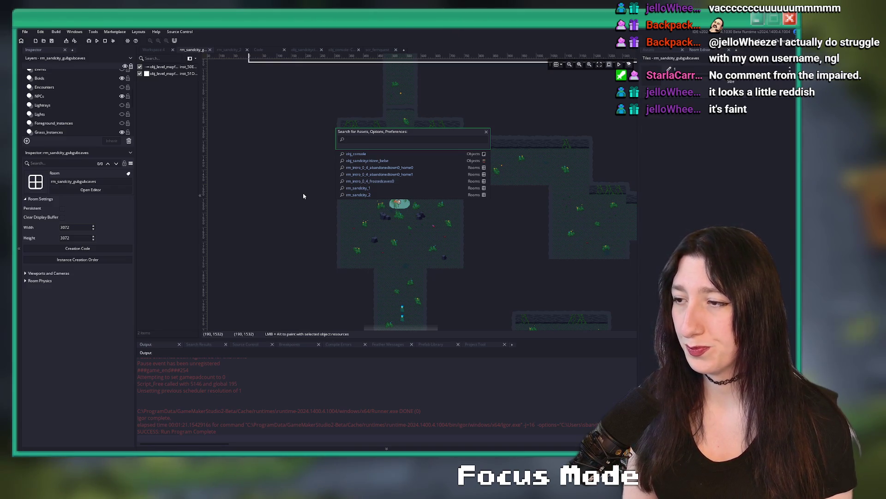
Dismiss the asset search and shift the room canvas up and to the right.
click(302, 194)
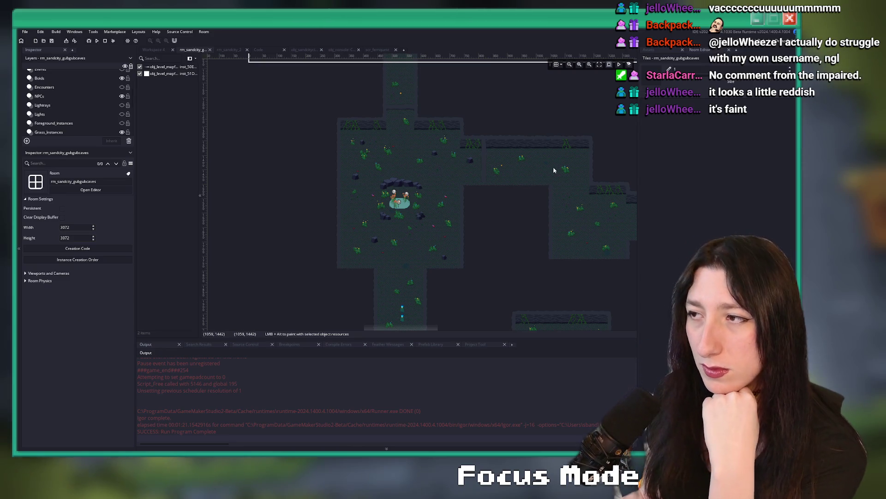
scroll(555, 170, right, 7)
scroll(554, 170, up, 2)
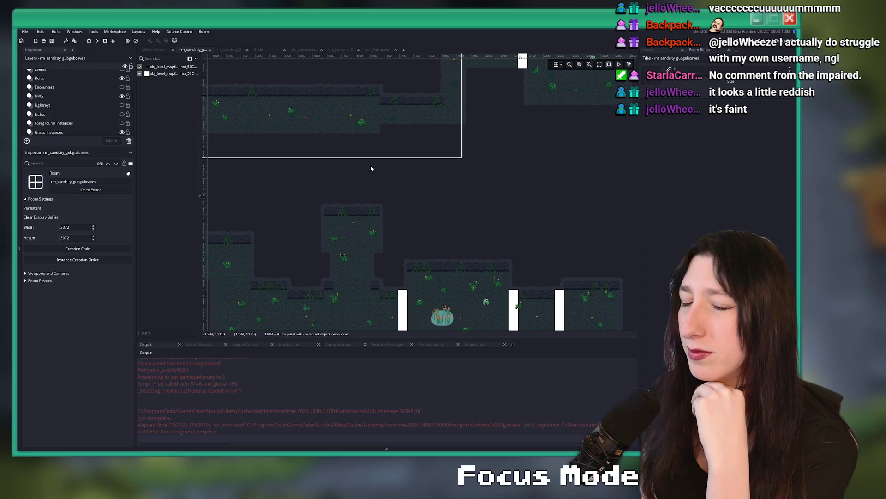
scroll(355, 170, right, 2)
scroll(355, 171, up, 2)
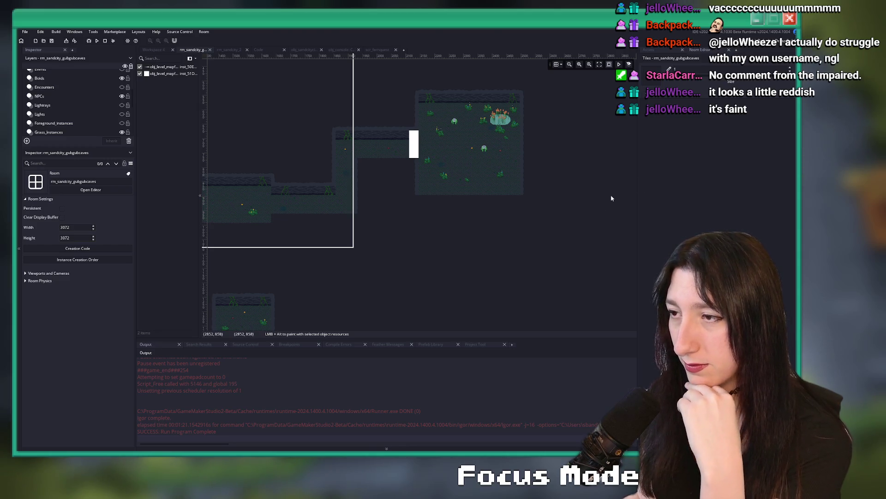
drag(358, 191, 389, 146)
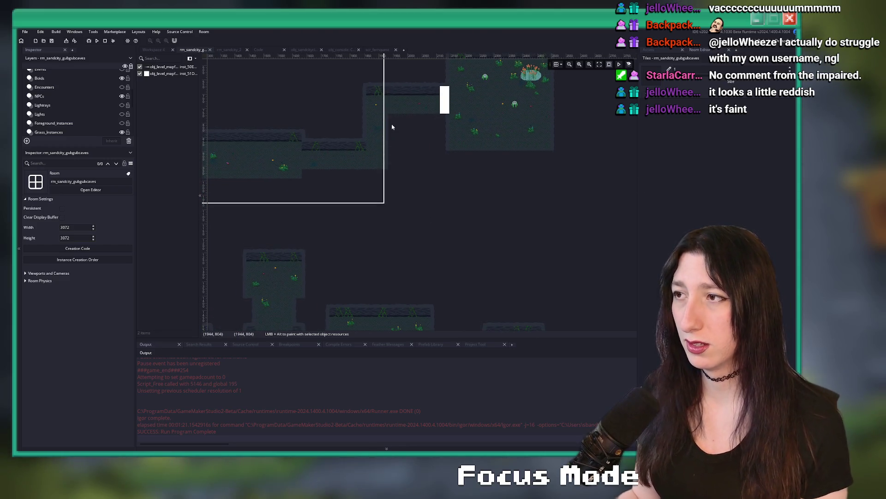
scroll(392, 127, down, 4)
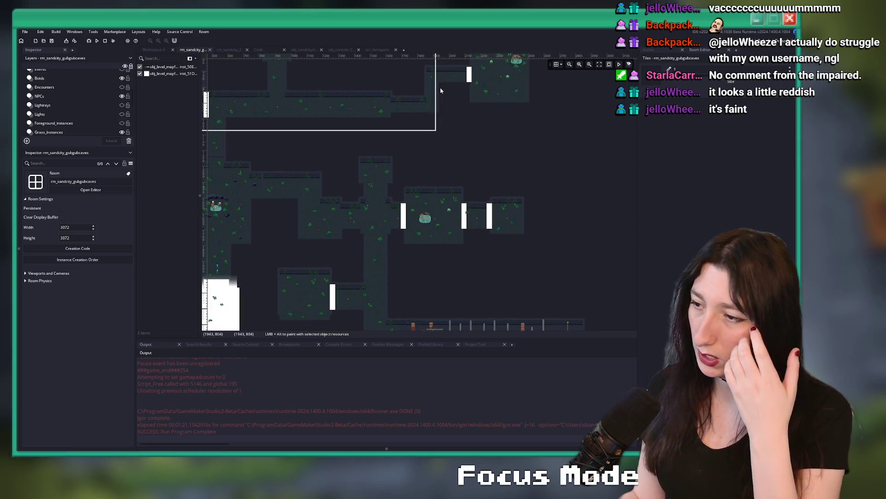
Pan and zoom across the cave rooms until the reed pond chamber is centred.
mouse_move(440, 90)
mouse_down()
mouse_move(391, 243)
mouse_move(419, 211)
mouse_up()
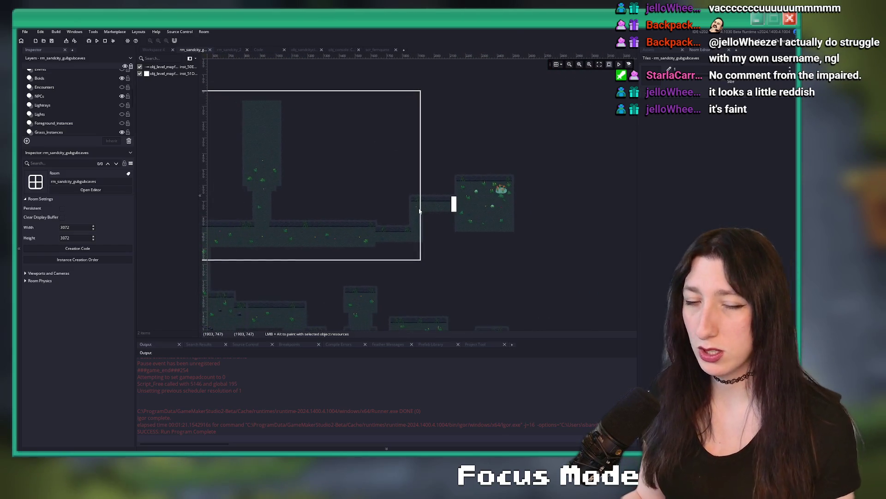
scroll(410, 220, up, 3)
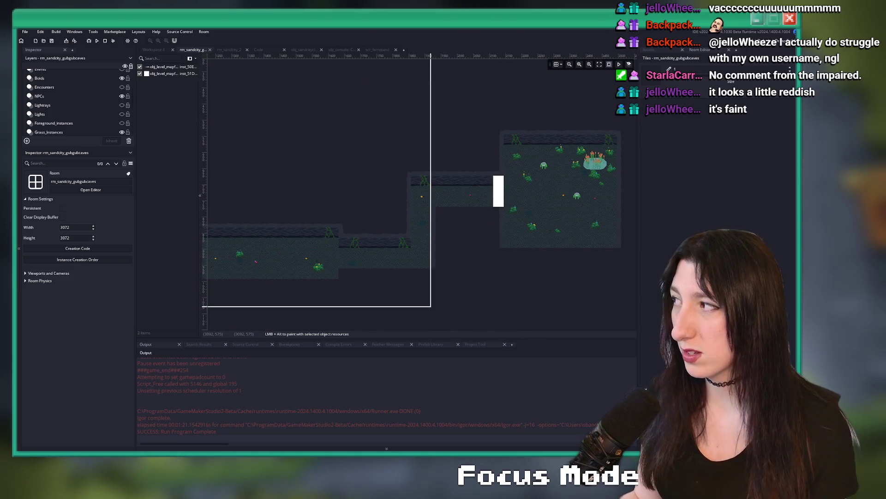
drag(511, 241, 564, 129)
scroll(564, 138, down, 2)
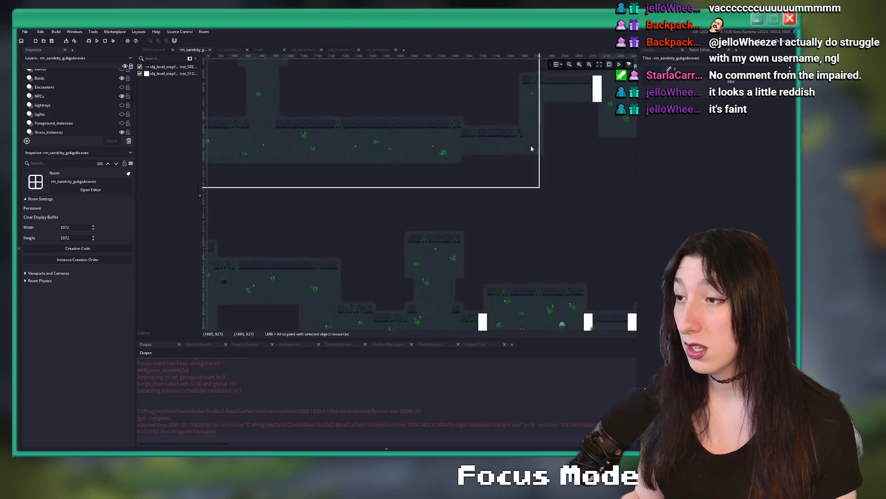
drag(295, 196, 373, 191)
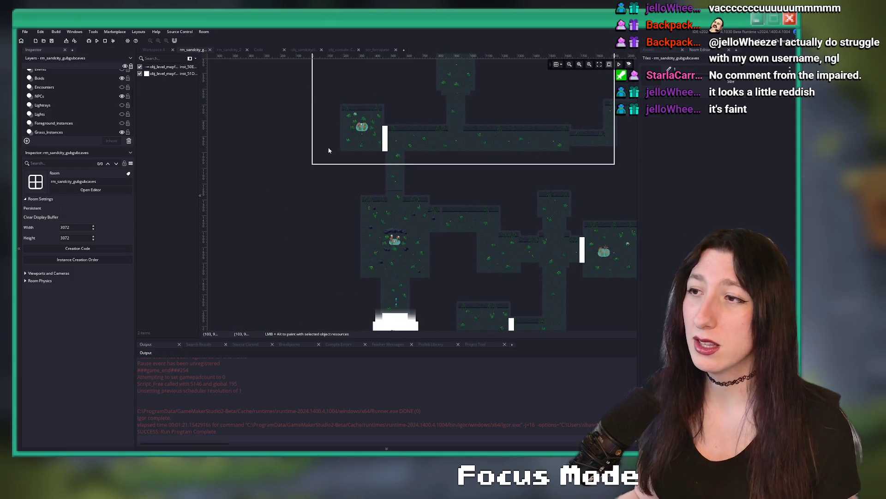
drag(329, 150, 329, 130)
scroll(388, 185, up, 4)
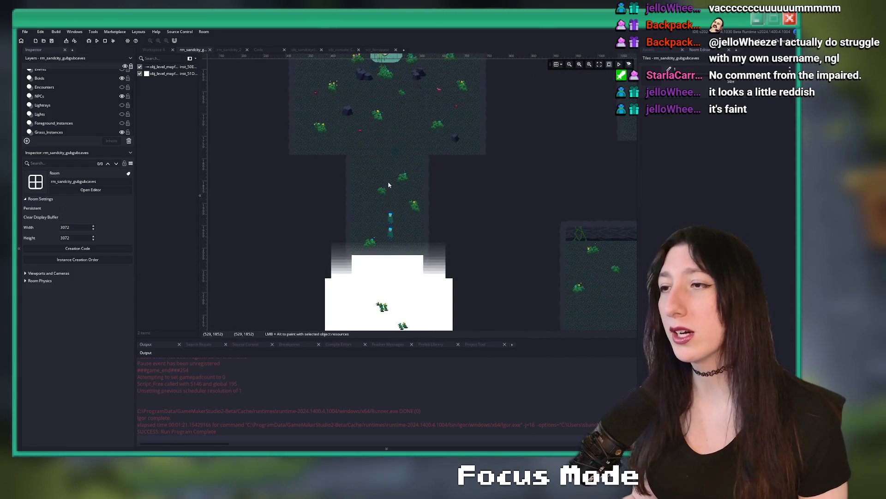
drag(389, 184, 389, 217)
scroll(352, 132, up, 4)
mouse_move(352, 132)
mouse_down()
mouse_move(356, 67)
mouse_move(393, 113)
mouse_up()
scroll(393, 144, down, 2)
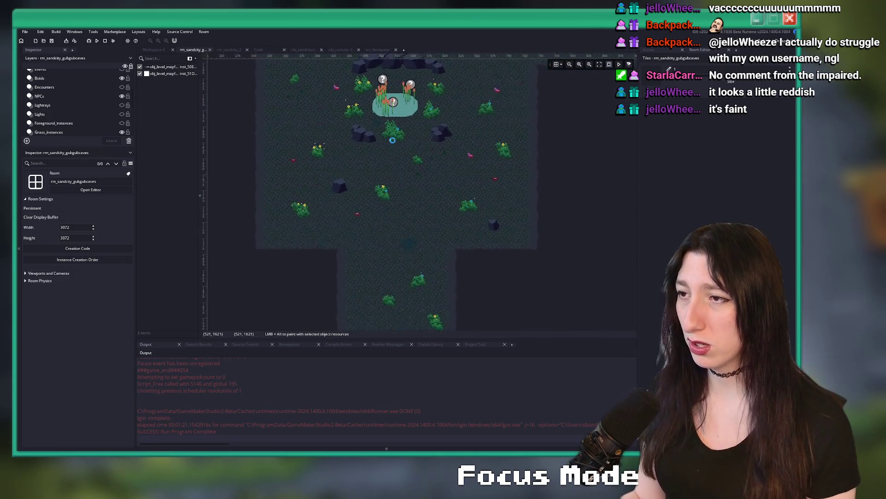
drag(393, 143, 393, 194)
scroll(67, 106, down, 2)
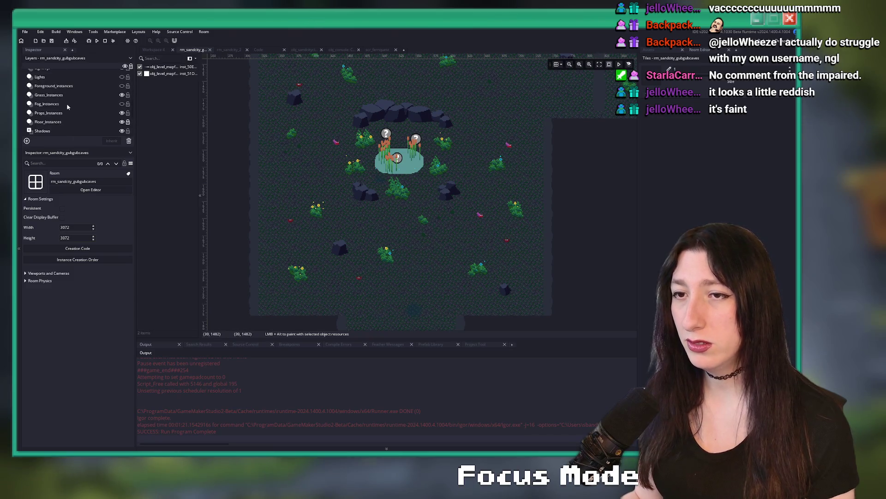
Select the pond's rock blockade and locate its spr_prop_seacave_rockblockade0 sprite via asset search.
click(49, 113)
click(418, 115)
scroll(428, 137, up, 2)
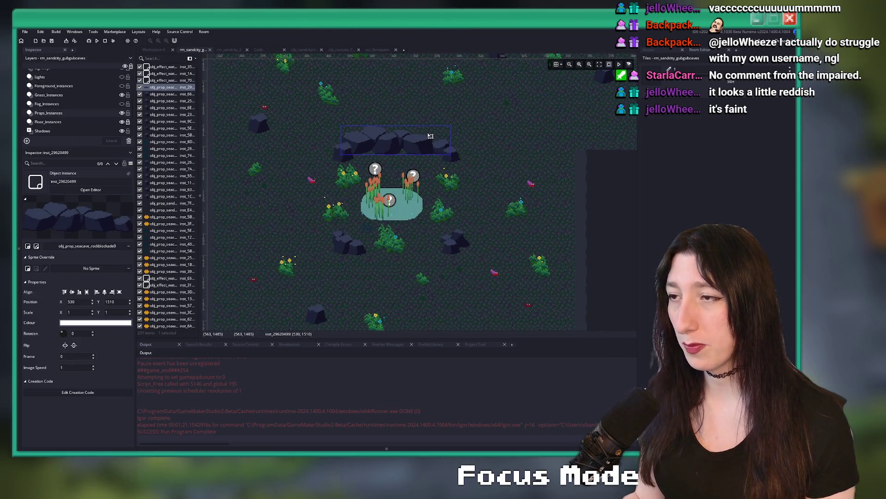
click(677, 59)
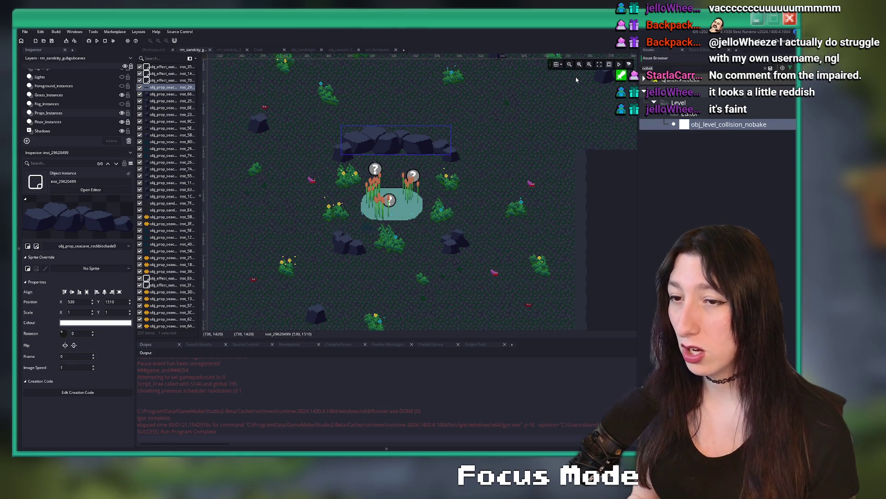
text(bla)
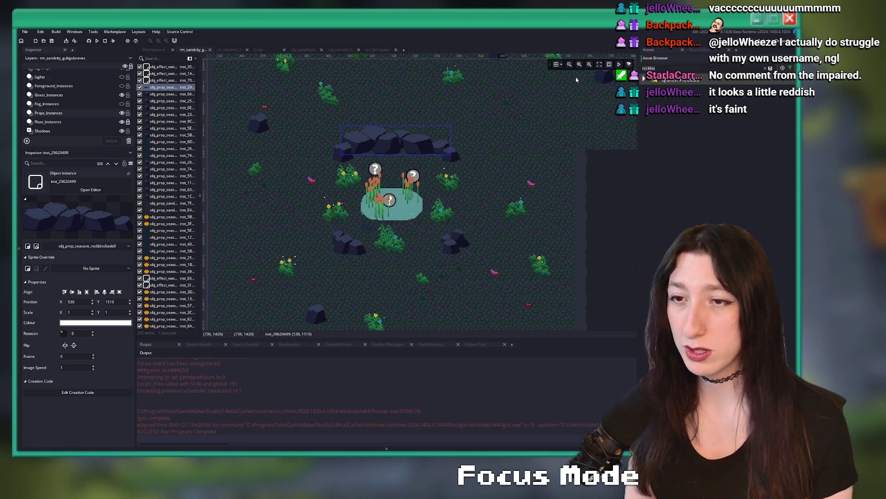
key(BackSpace)
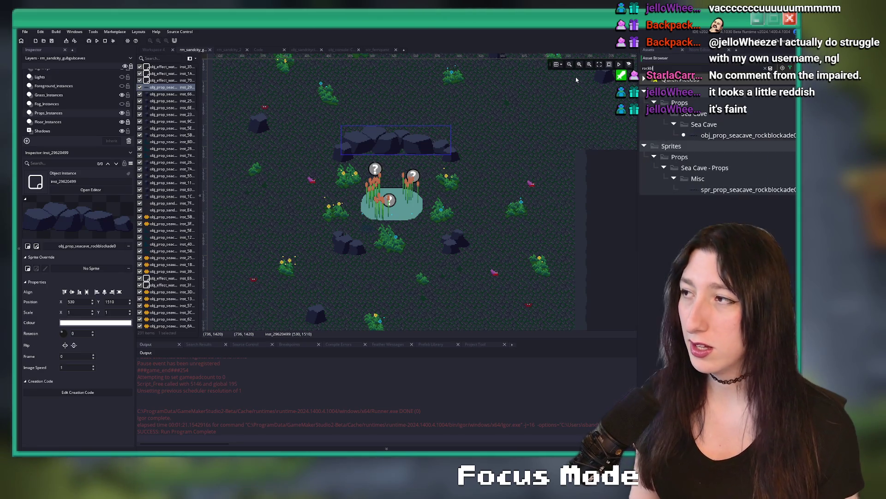
click(762, 135)
click(713, 189)
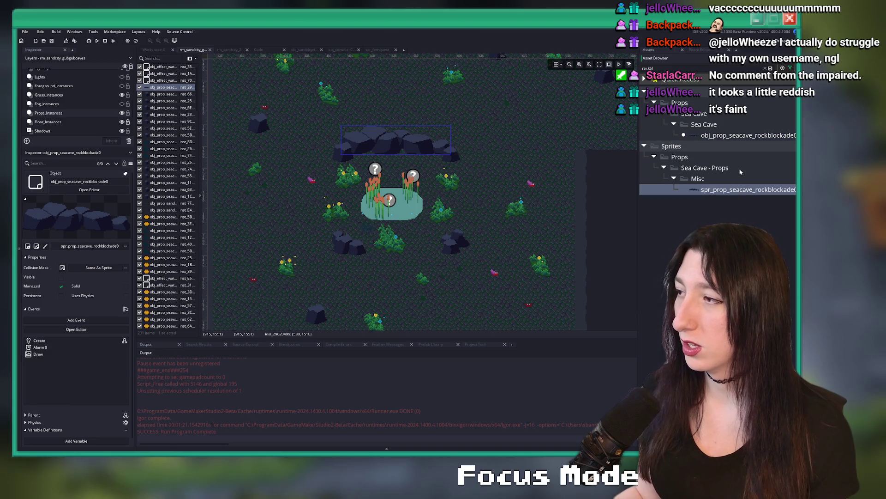
key(Escape)
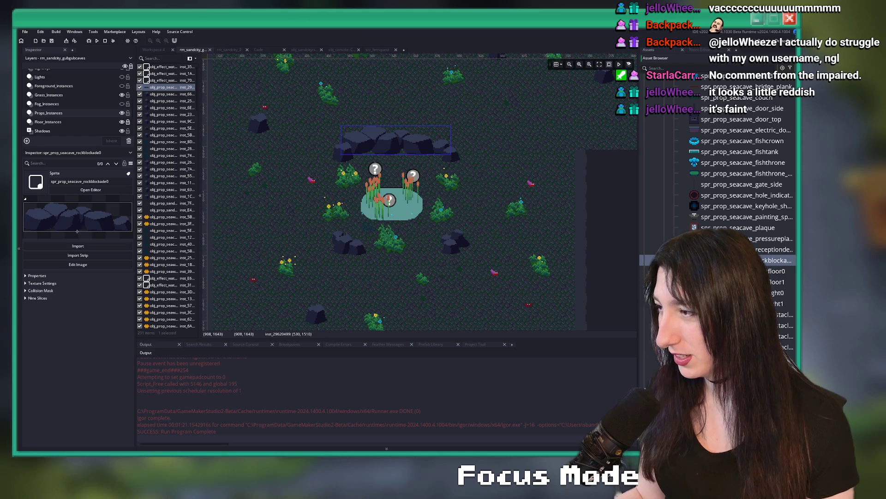
Multi-select the seacave rock floor and obstacle sprites, then expand the Sand City - Props folder.
ctrl+click(738, 271)
ctrl+click(739, 281)
ctrl+click(739, 303)
ctrl+click(739, 325)
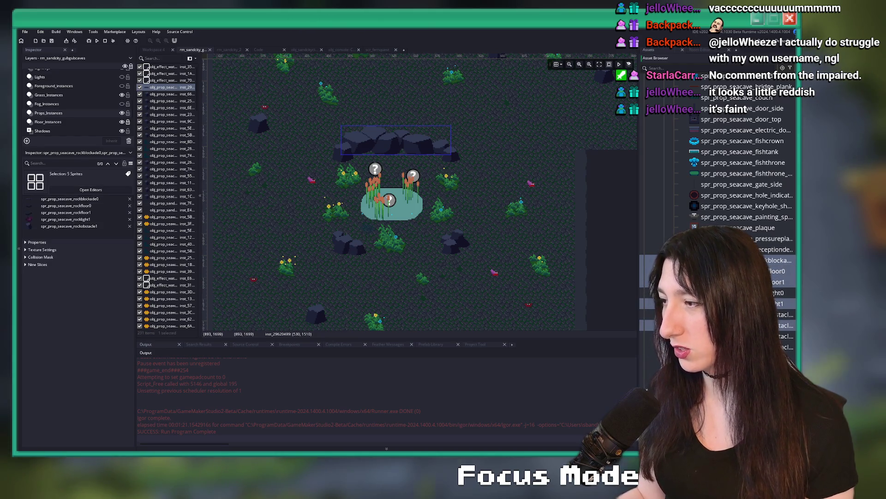
ctrl+click(738, 314)
ctrl+click(739, 336)
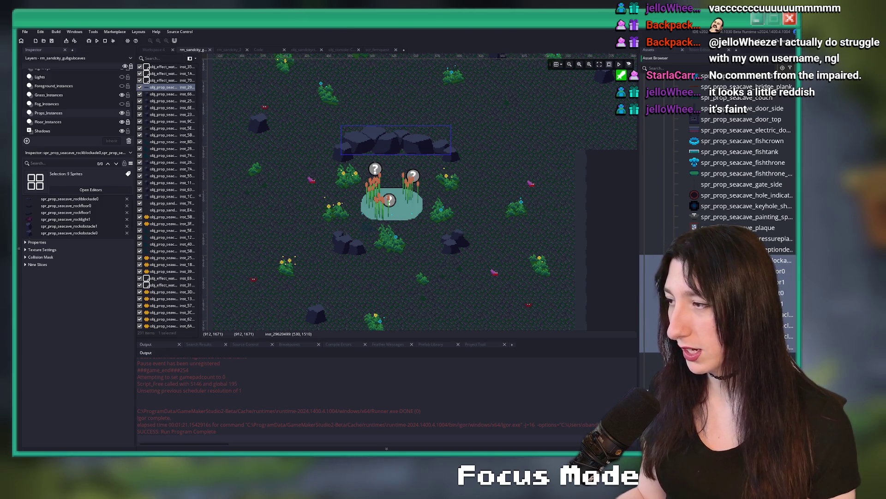
ctrl+click(738, 293)
ctrl+click(739, 303)
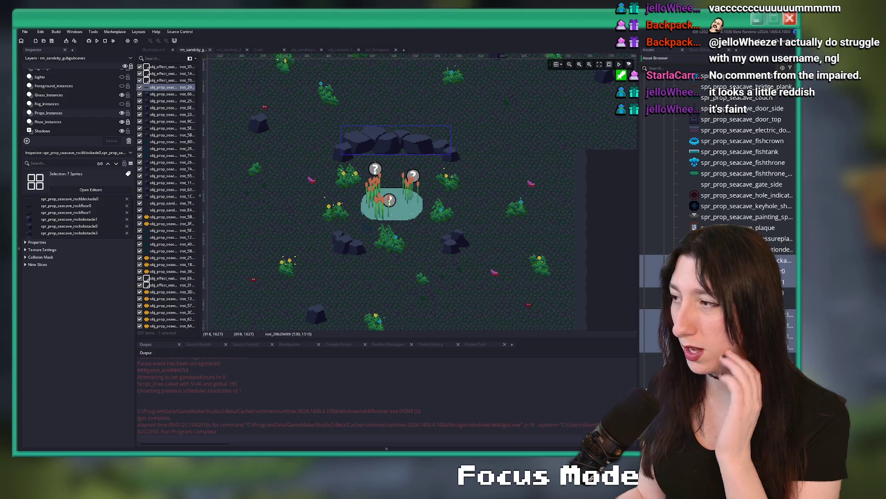
scroll(739, 185, up, 3)
scroll(709, 196, up, 5)
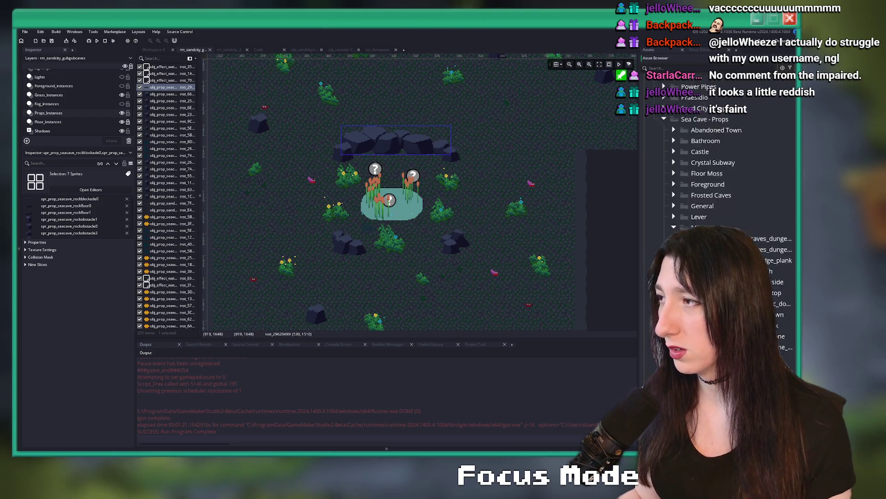
click(664, 195)
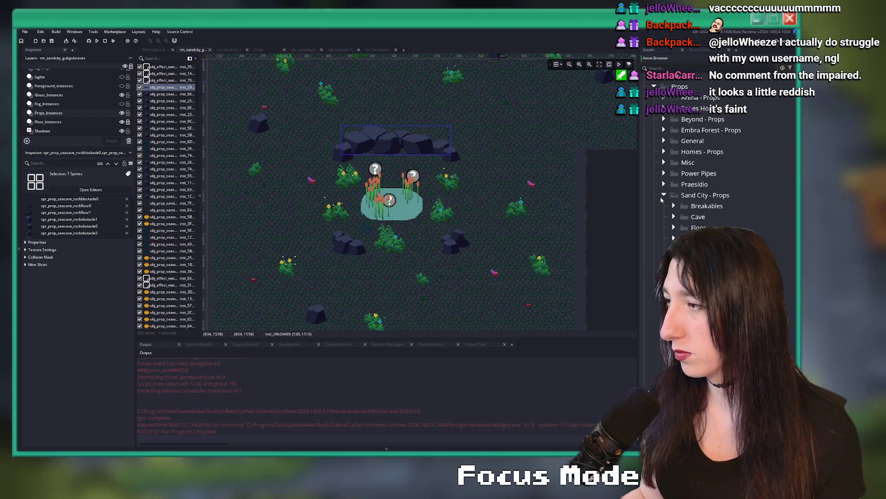
scroll(698, 189, down, 1)
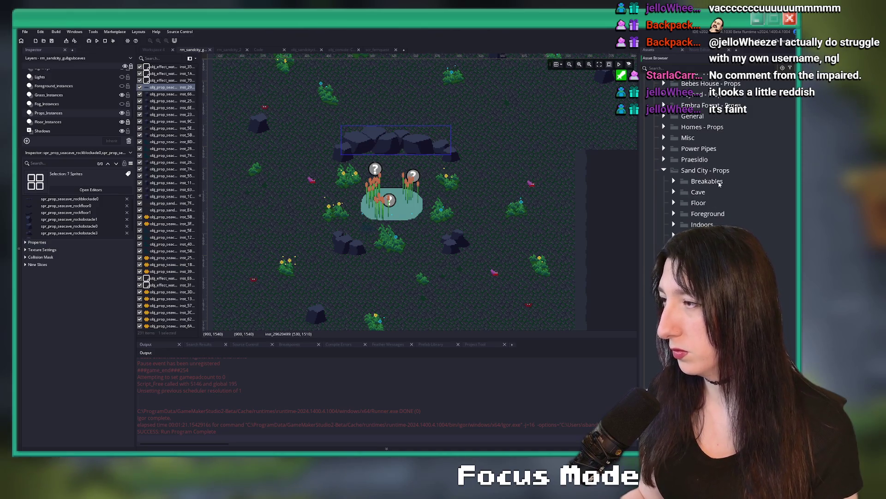
Create a 'Gub Gub Caves' group and move it into Sand City - Props.
right_click(719, 182)
click(803, 181)
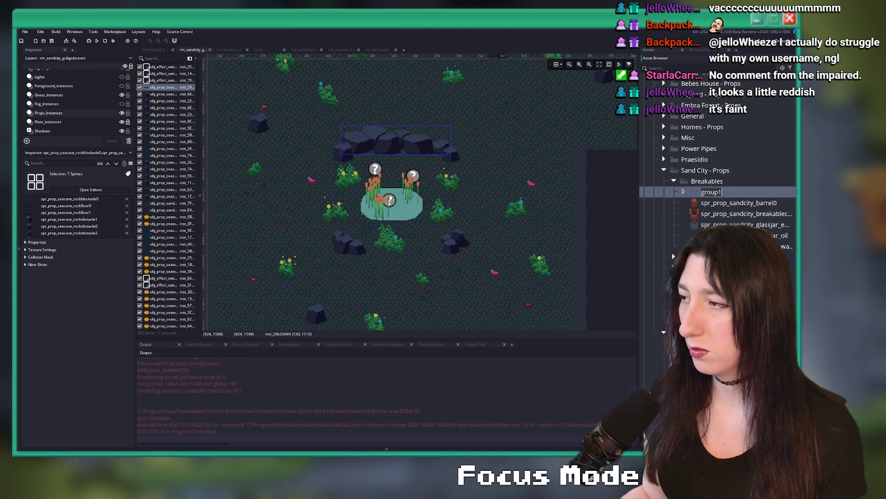
text(Gub Gub Caves)
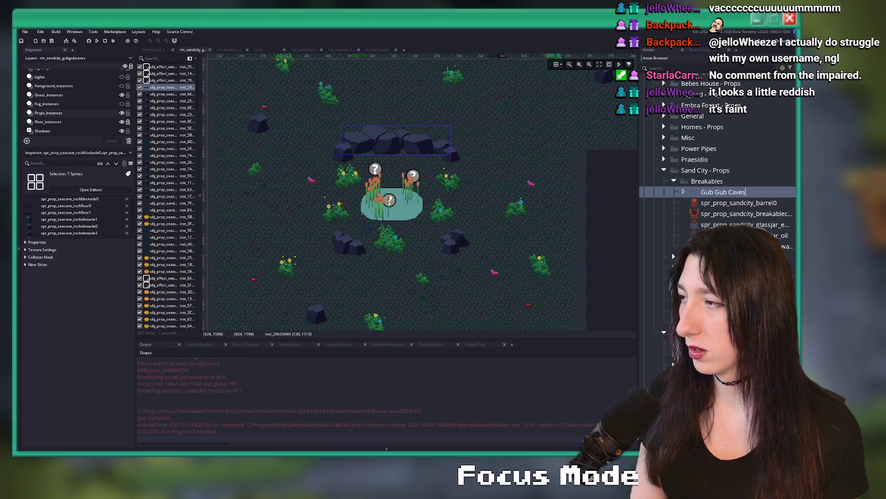
key(Return)
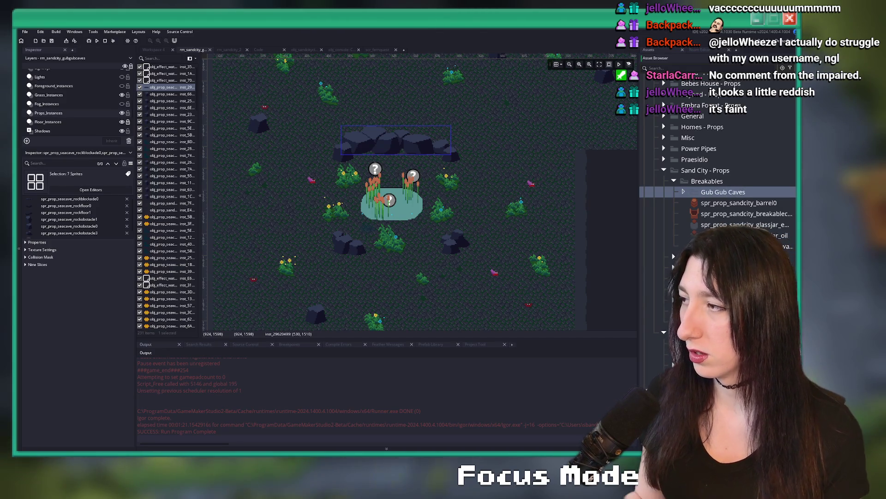
drag(723, 191, 706, 170)
Duplicate the seven seacave rock sprites and move the copies into Gub Gub Caves.
scroll(739, 207, down, 5)
click(738, 377)
ctrl+click(739, 367)
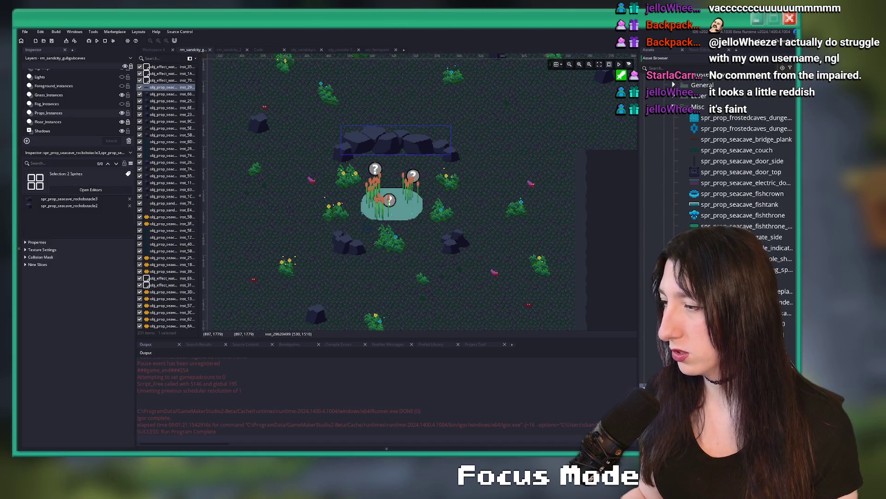
ctrl+click(738, 346)
shift+click(738, 323)
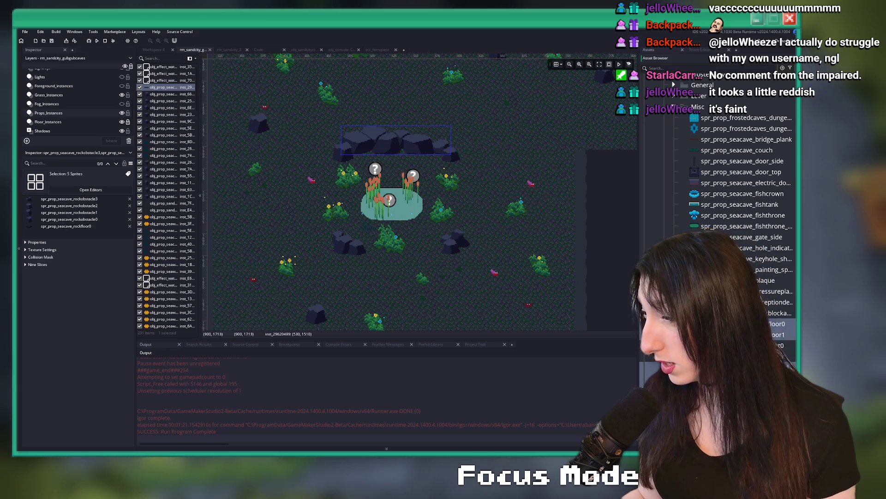
key(ctrl+d)
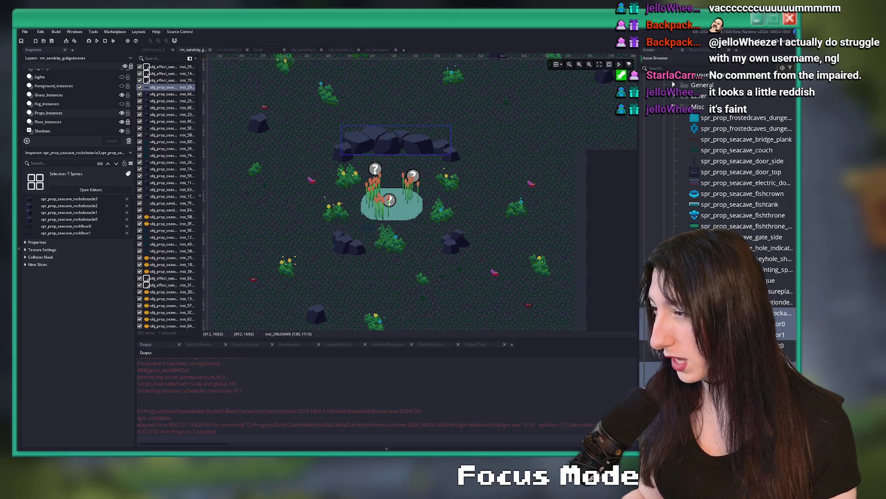
scroll(725, 74, up, 1)
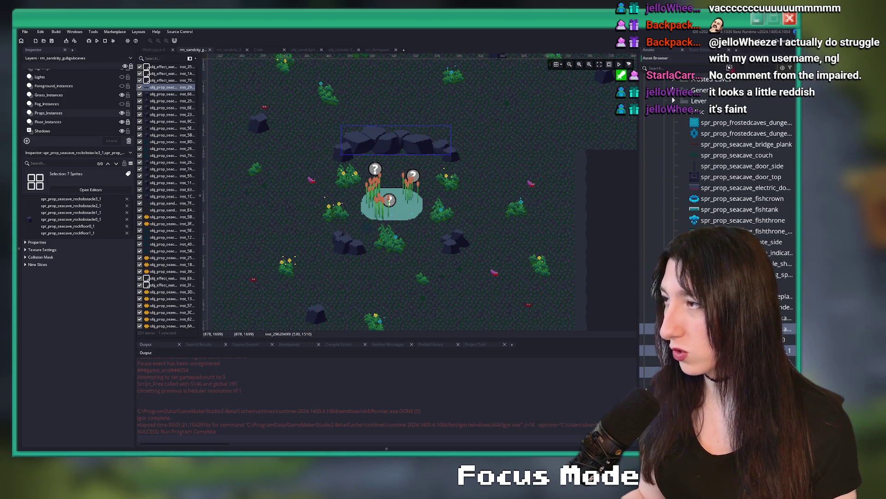
scroll(724, 74, up, 10)
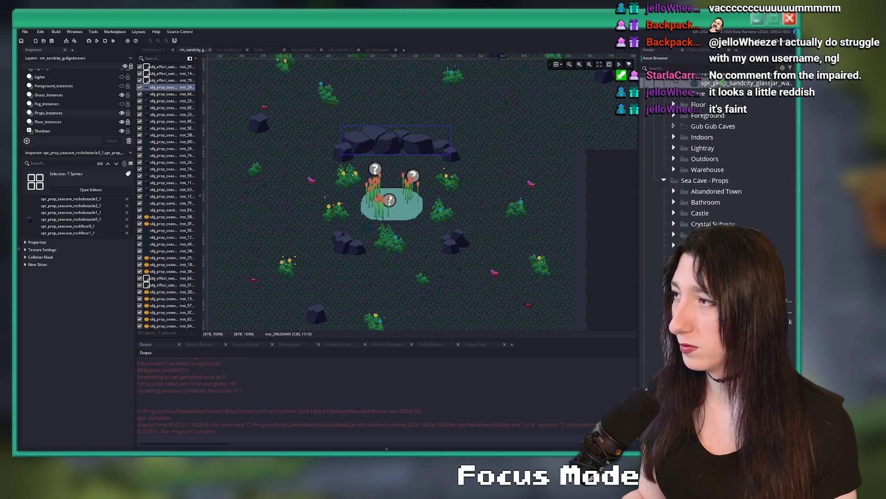
drag(698, 168, 711, 158)
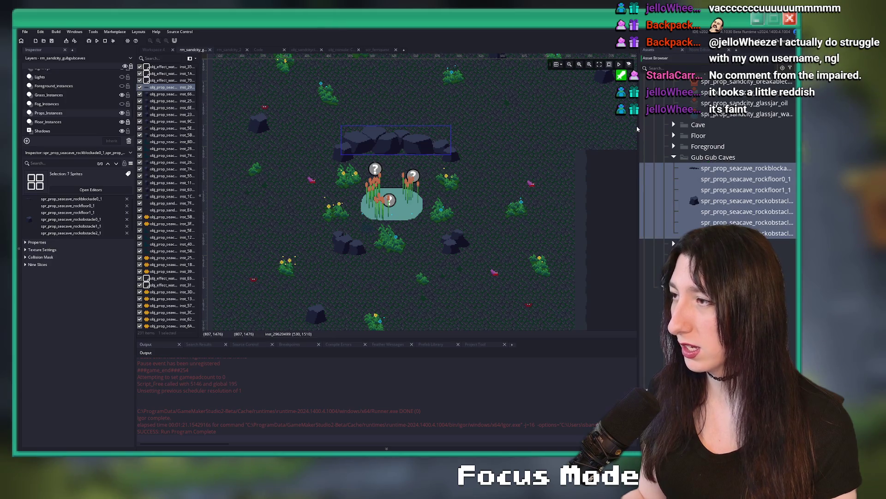
drag(638, 125, 454, 125)
click(545, 169)
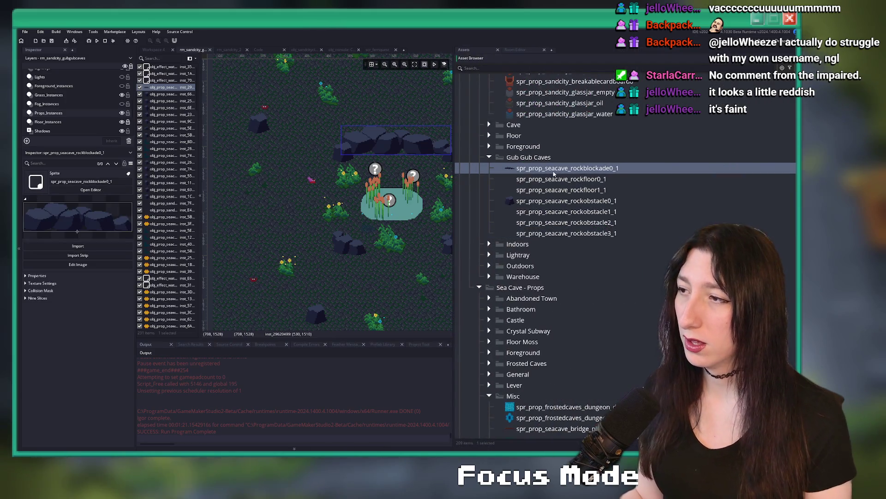
Rename the rockblockade0, rockfloor0 and rockfloor1 copies to spr_prop_gubgubcaves_ names without _1.
click(568, 168)
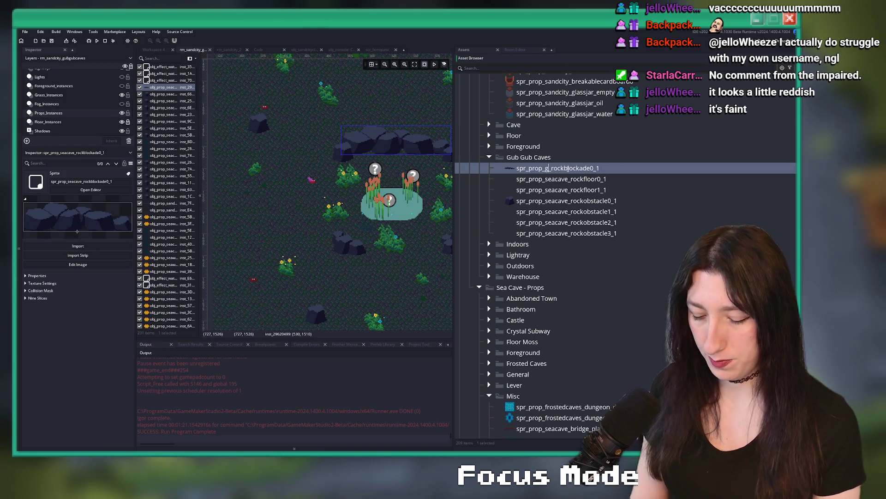
text(bcaves)
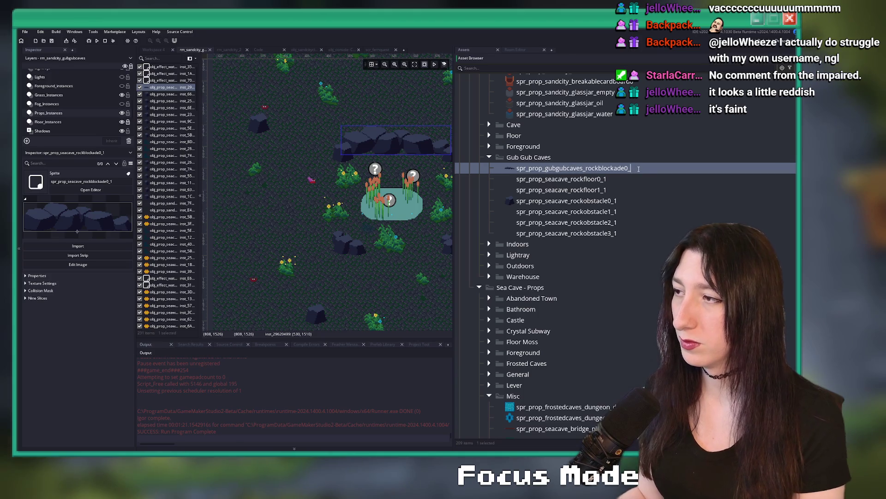
click(583, 179)
click(545, 180)
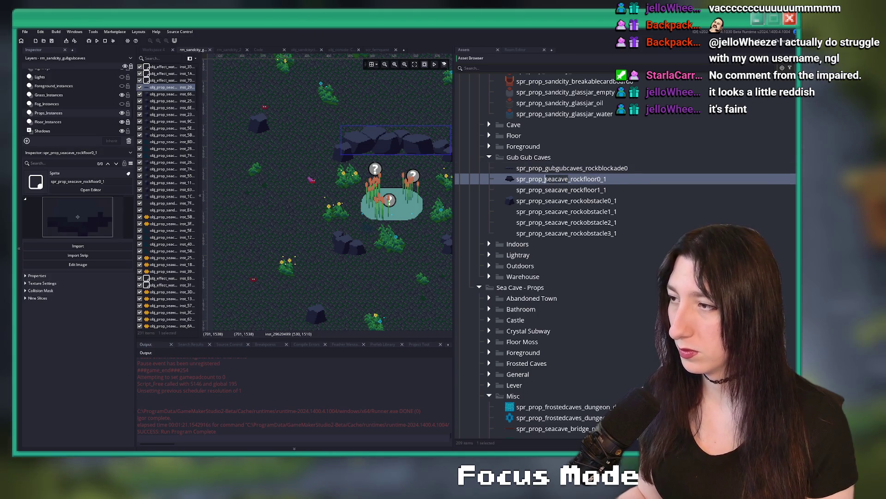
click(616, 179)
key(Delete)
key(Delete)
click(545, 190)
click(546, 190)
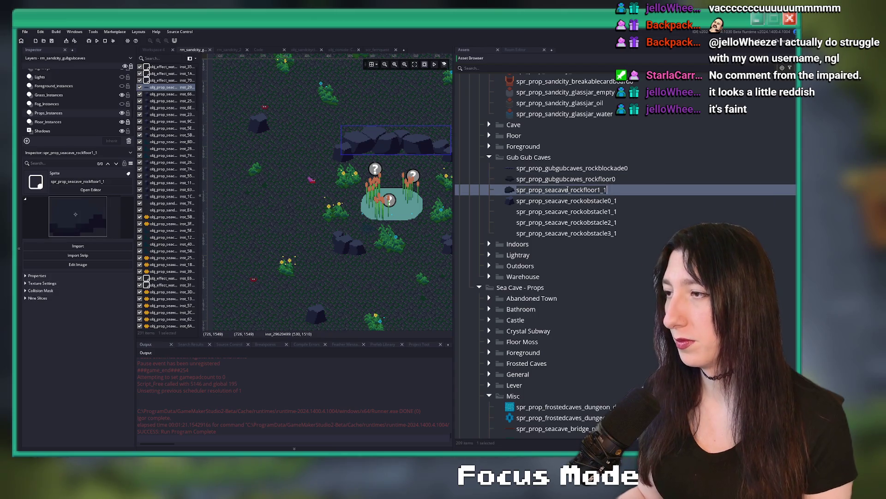
key(Delete)
key(Delete)
key(Delete)
text(gubgubcaves)
key(BackSpace)
key(Return)
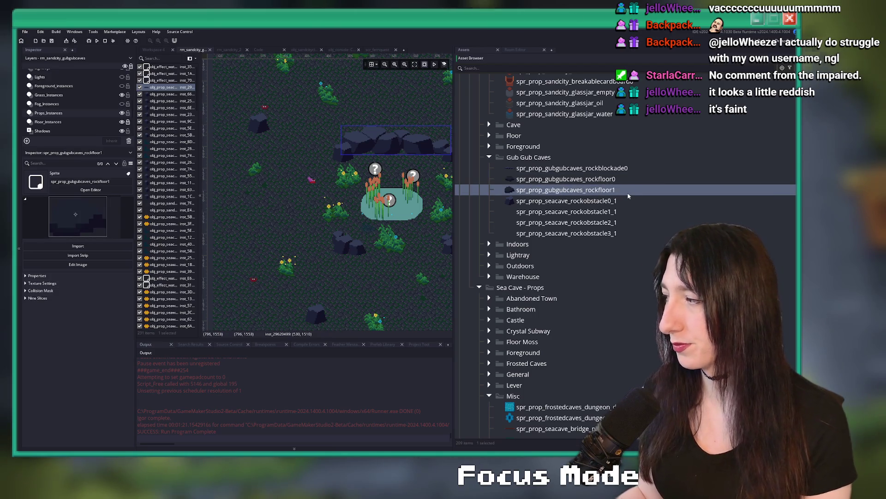
Rename the rockobstacle0 and rockobstacle1 copies from seacave to gubgubcaves, dropping the _1 suffix.
click(608, 201)
click(546, 202)
click(545, 201)
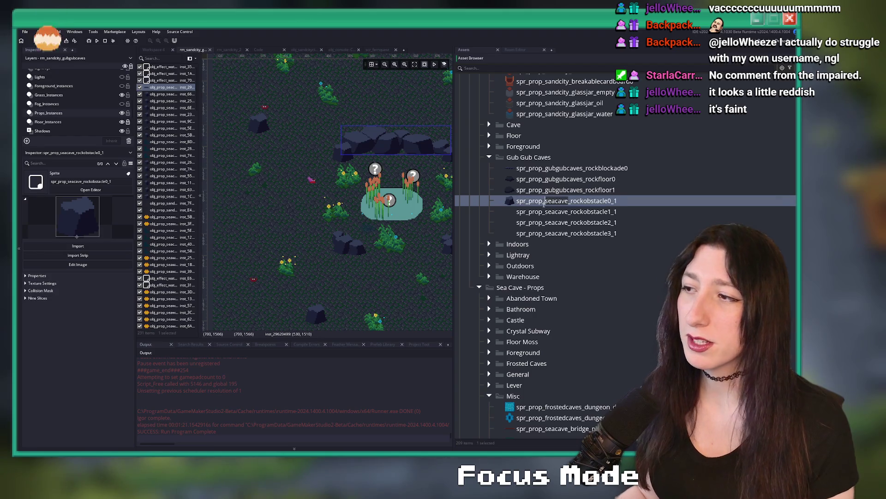
key(Delete)
key(Delete)
key(Delete)
text(gubgubcaves)
key(End)
key(BackSpace)
key(BackSpace)
key(Return)
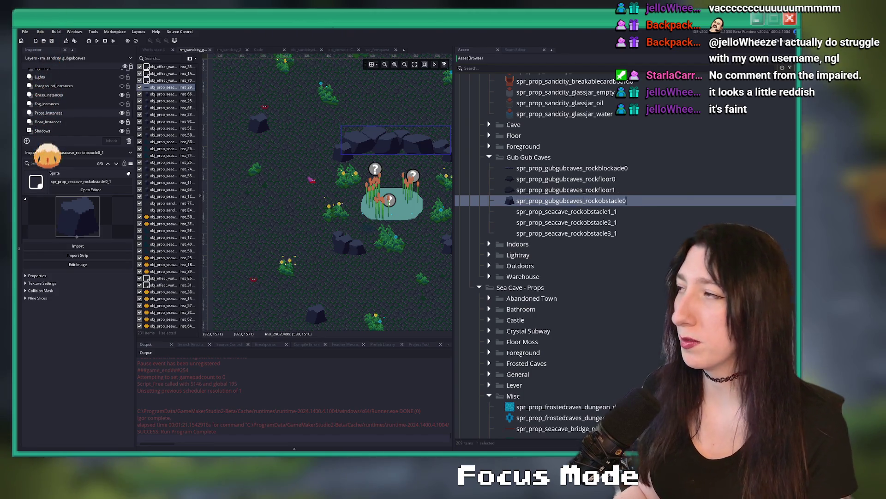
click(548, 211)
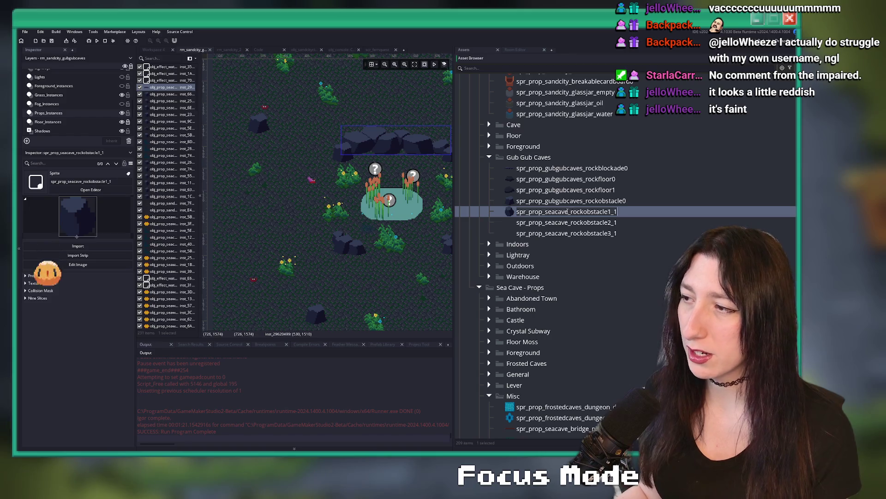
click(549, 212)
key(Delete)
key(Delete)
key(Delete)
text(gubgubcaves)
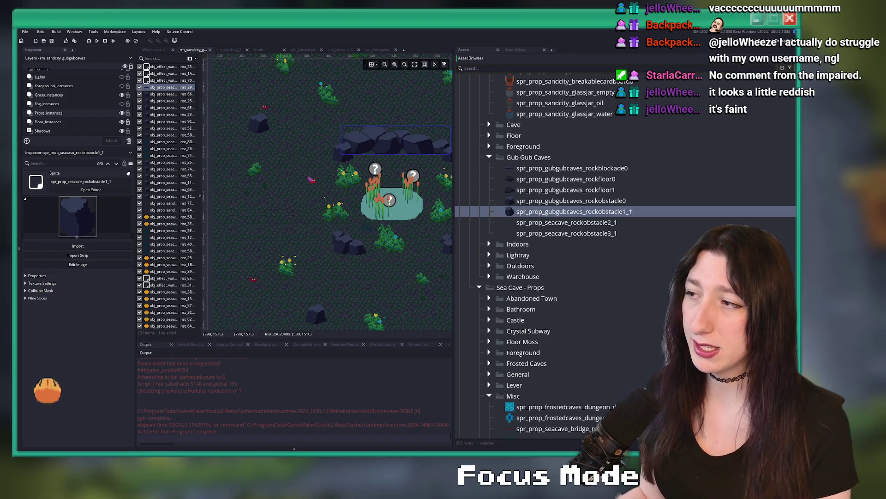
click(633, 211)
key(BackSpace)
key(BackSpace)
Rename the rockobstacle2 and rockobstacle3 copies to spr_prop_gubgubcaves_rockobstacle2 and spr_prop_gubgubcaves_rockobstacle3.
click(552, 222)
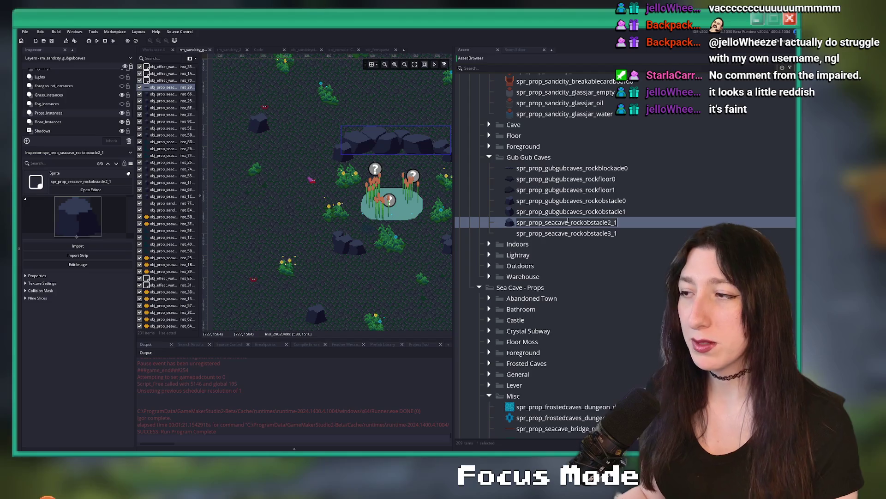
key(Delete)
key(Delete)
key(Delete)
text(gubgubcaves)
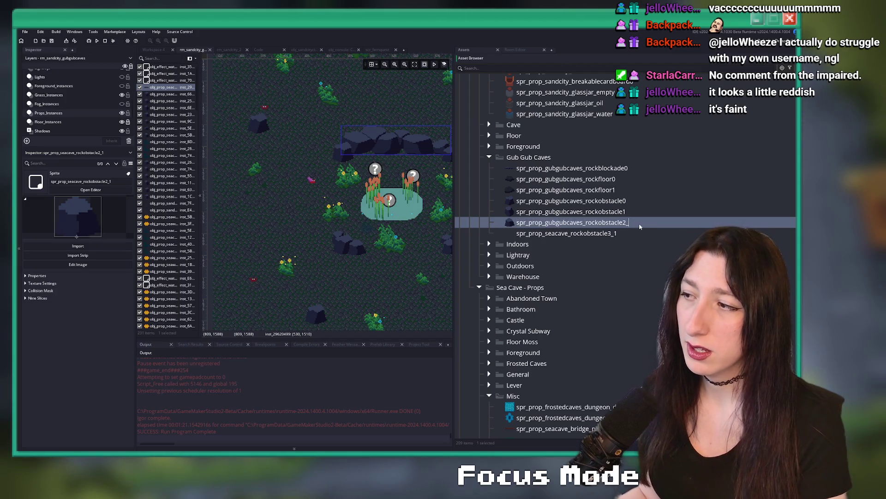
click(570, 233)
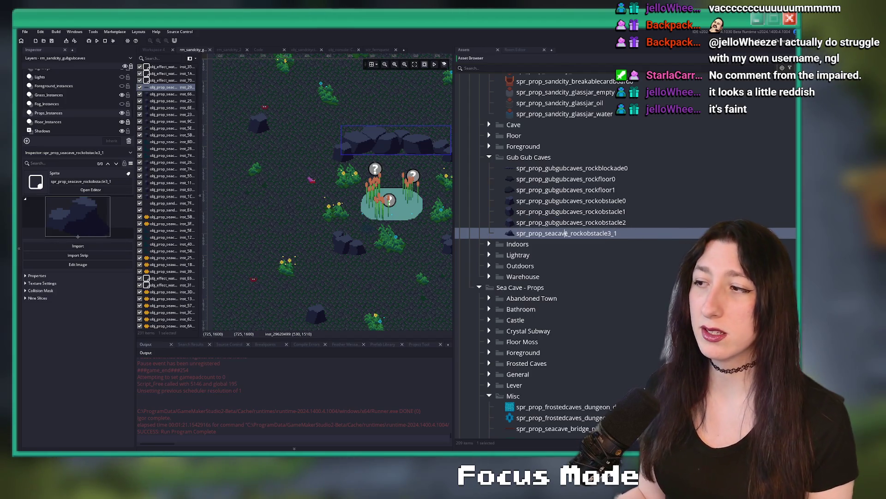
key(Delete)
key(Delete)
key(Delete)
text(gubgubcaves)
key(End)
key(BackSpace)
key(BackSpace)
key(Return)
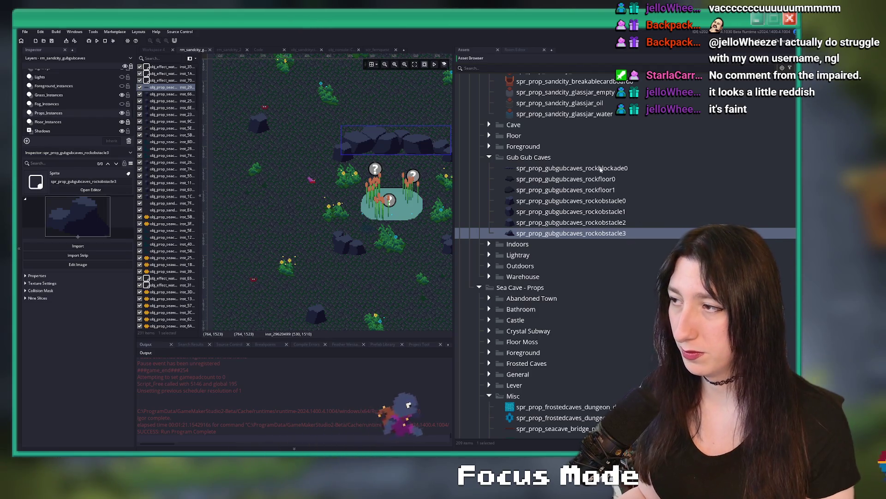
Assign a texture group to the seven selected spr_prop_gubgubcaves rock sprites.
shift+click(600, 168)
right_click(600, 168)
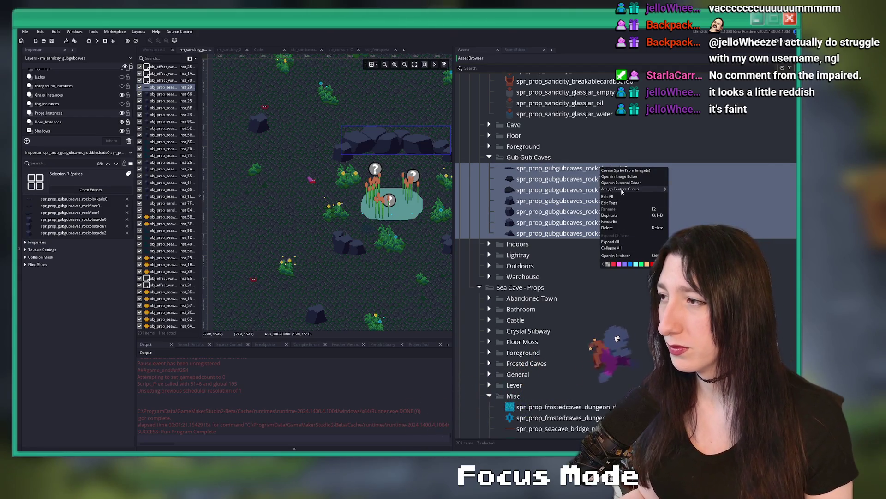
mouse_move(638, 189)
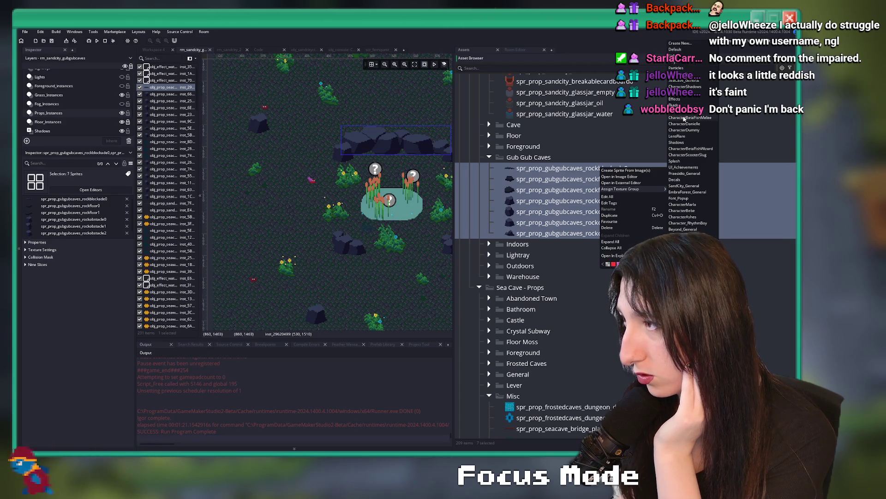
click(678, 187)
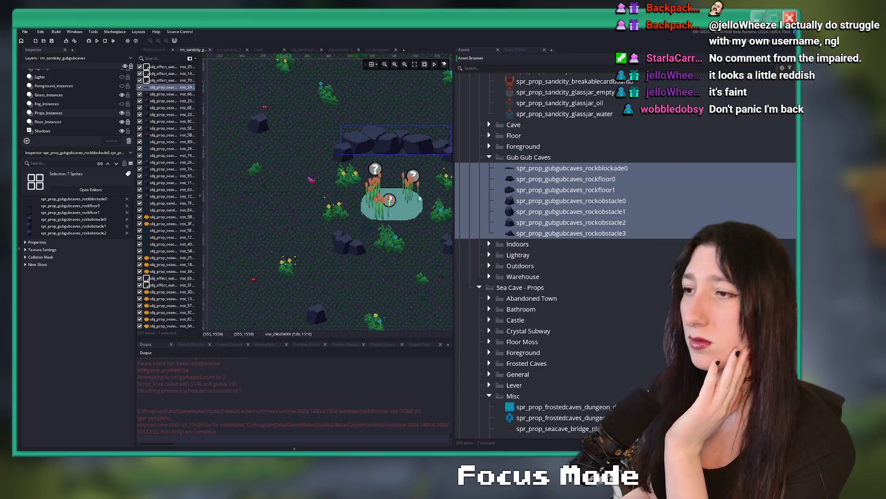